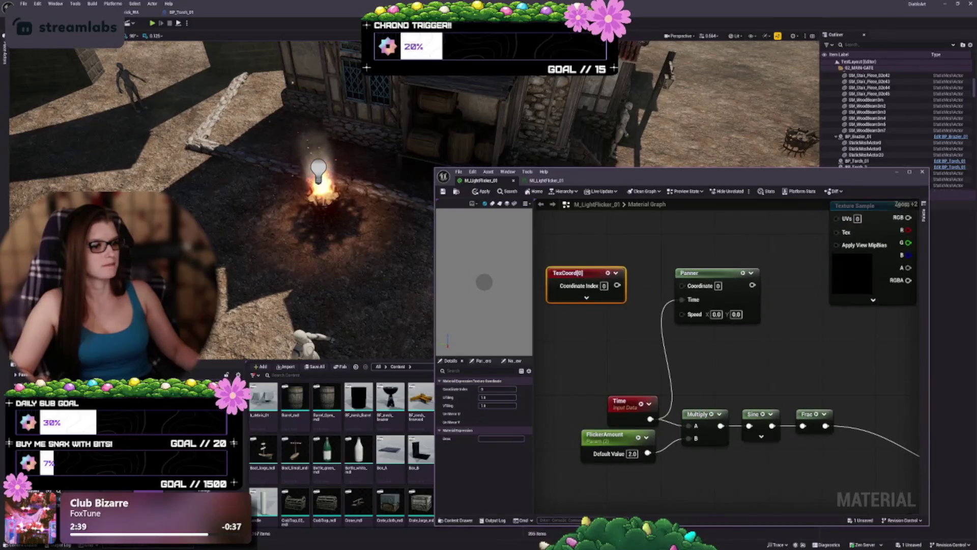
# Connect the Panner output to the Texture Sample's UVs input
pyautogui.moveTo(632, 284); pyautogui.dragTo(647, 284)
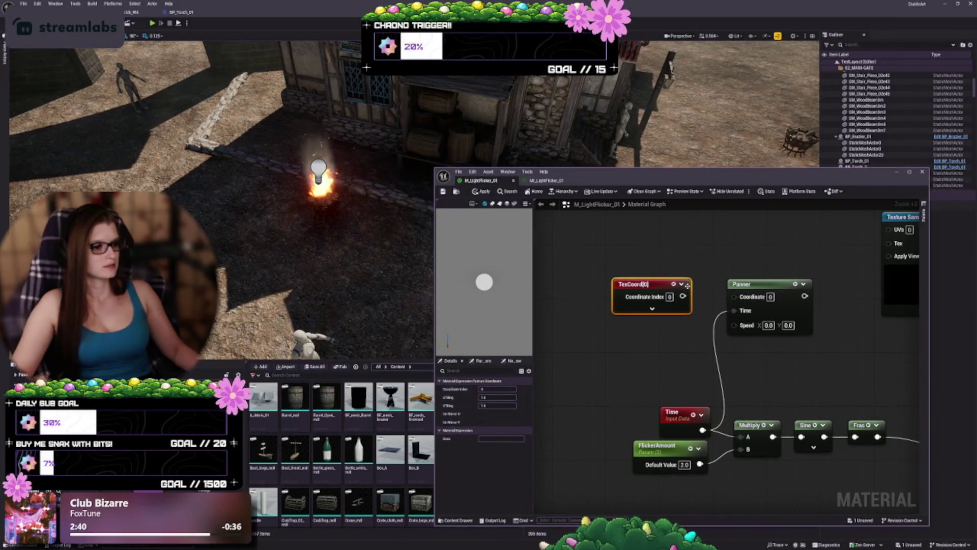
pyautogui.click(743, 305)
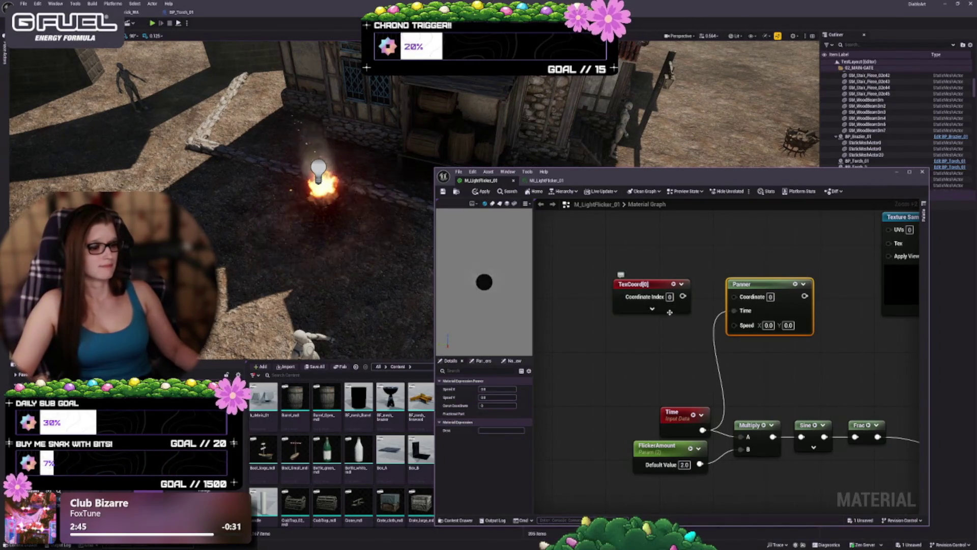
pyautogui.moveTo(753, 297); pyautogui.dragTo(729, 270)
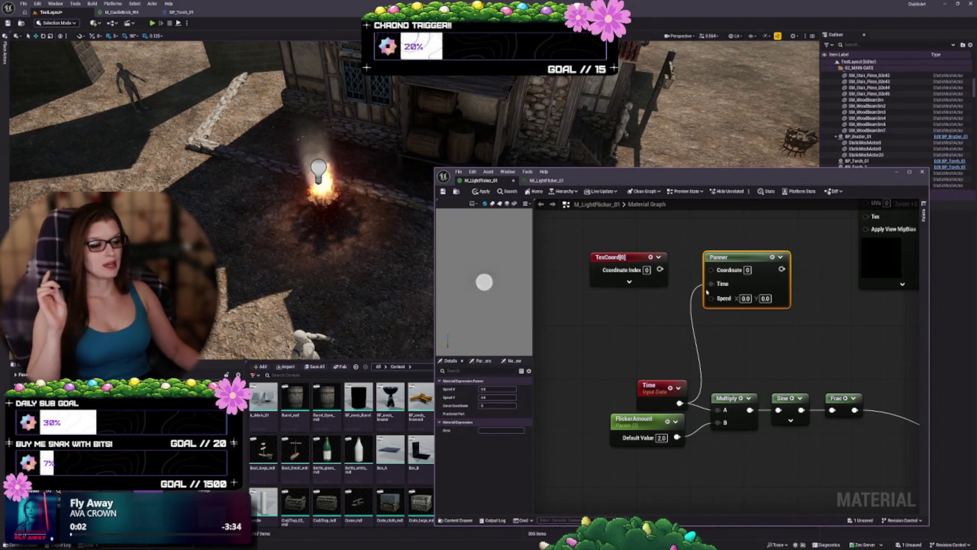
pyautogui.moveTo(602, 386); pyautogui.dragTo(574, 348)
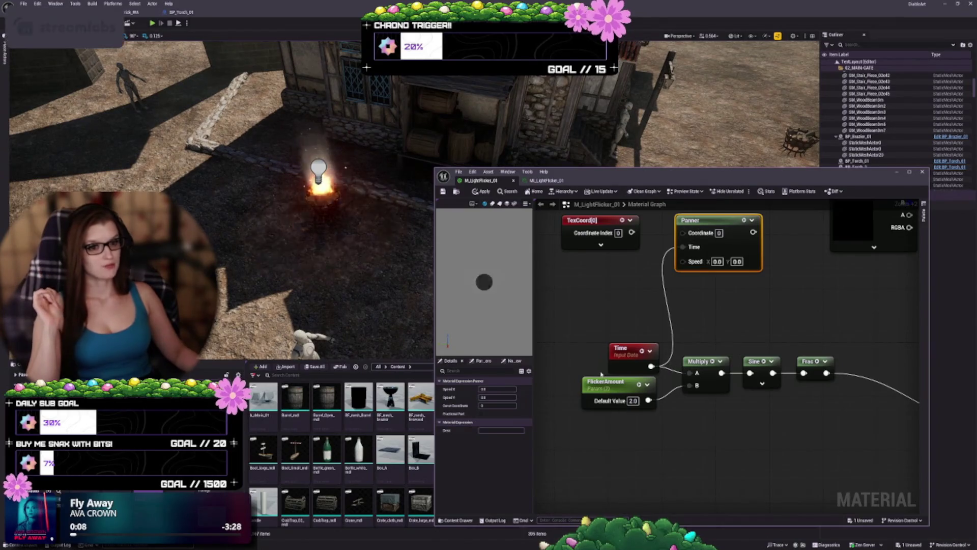
pyautogui.moveTo(696, 350); pyautogui.dragTo(718, 392)
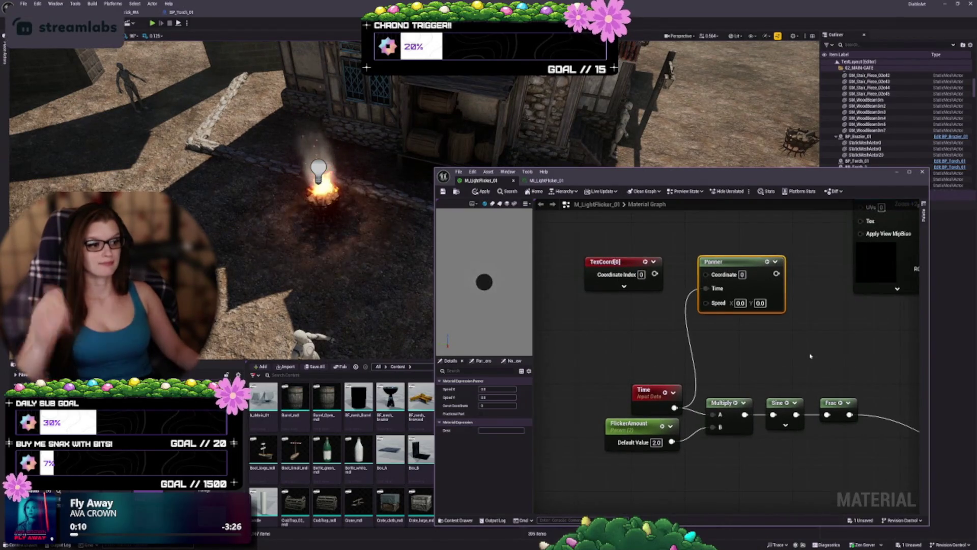
pyautogui.scroll(-2, 811, 357)
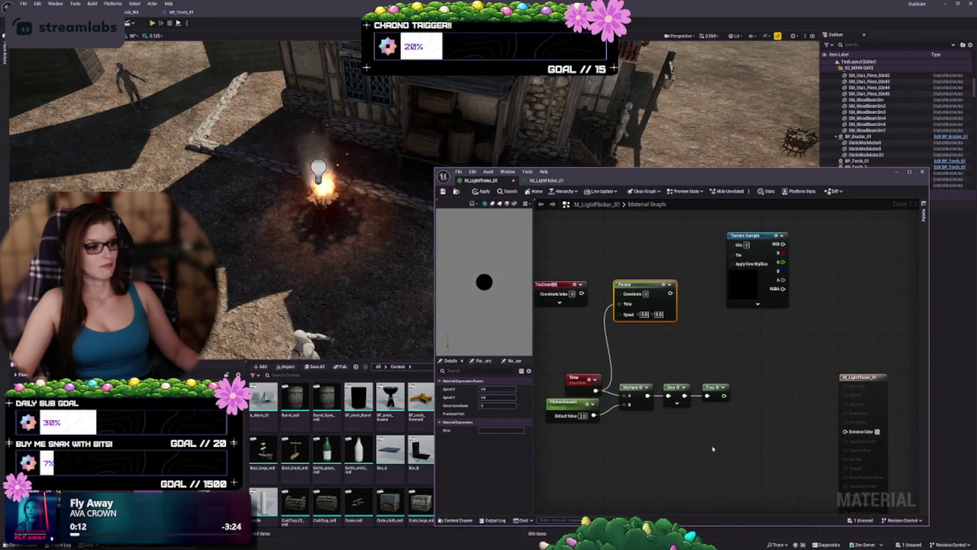
pyautogui.moveTo(617, 321); pyautogui.dragTo(714, 324)
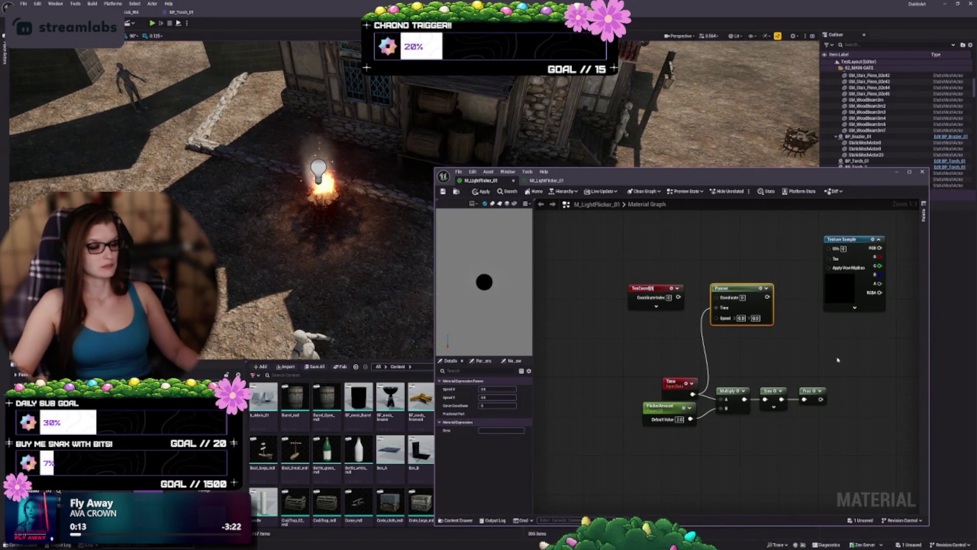
pyautogui.moveTo(716, 354)
pyautogui.mouseDown()
pyautogui.moveTo(694, 375)
pyautogui.moveTo(670, 364)
pyautogui.moveTo(708, 362)
pyautogui.mouseUp()
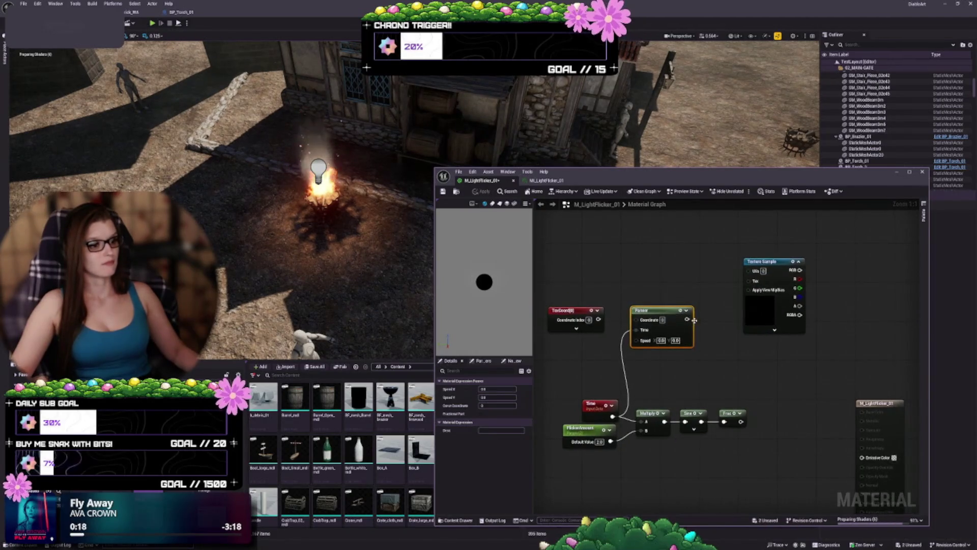
pyautogui.moveTo(687, 319)
pyautogui.mouseDown()
pyautogui.moveTo(747, 270)
pyautogui.moveTo(762, 300)
pyautogui.moveTo(748, 321)
pyautogui.mouseUp()
pyautogui.moveTo(780, 378)
pyautogui.mouseDown()
pyautogui.moveTo(693, 366)
pyautogui.moveTo(775, 356)
pyautogui.mouseUp()
# Wire TexCoord's output into the Panner's Coordinate input and move TexCoord beside the Panner
pyautogui.scroll(1, 769, 353)
pyautogui.click(672, 296)
pyautogui.scroll(1, 664, 315)
pyautogui.moveTo(664, 315); pyautogui.dragTo(699, 337)
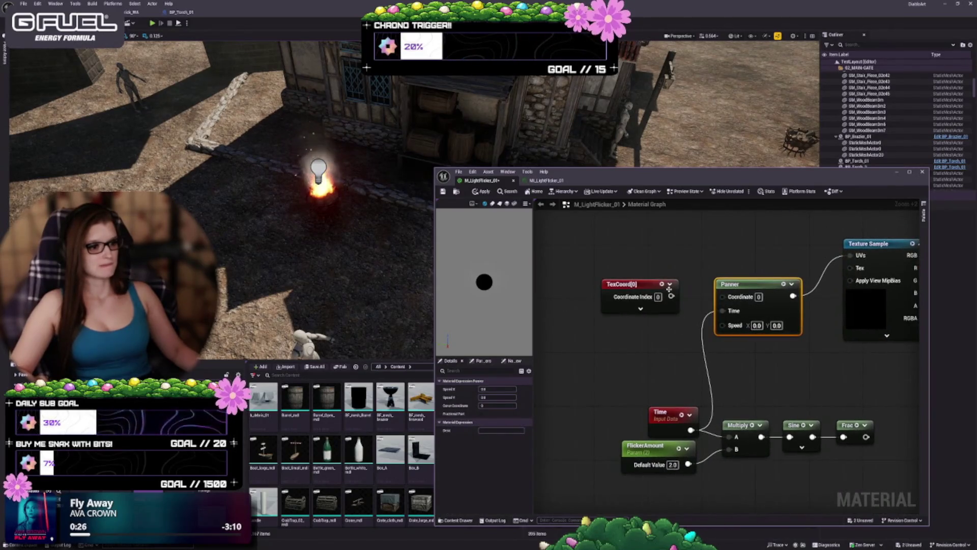
pyautogui.moveTo(707, 302); pyautogui.dragTo(722, 297)
pyautogui.moveTo(636, 291); pyautogui.dragTo(656, 277)
# Set the Panner's Speed X and Speed Y both to 1 in the Details panel
pyautogui.click(762, 311)
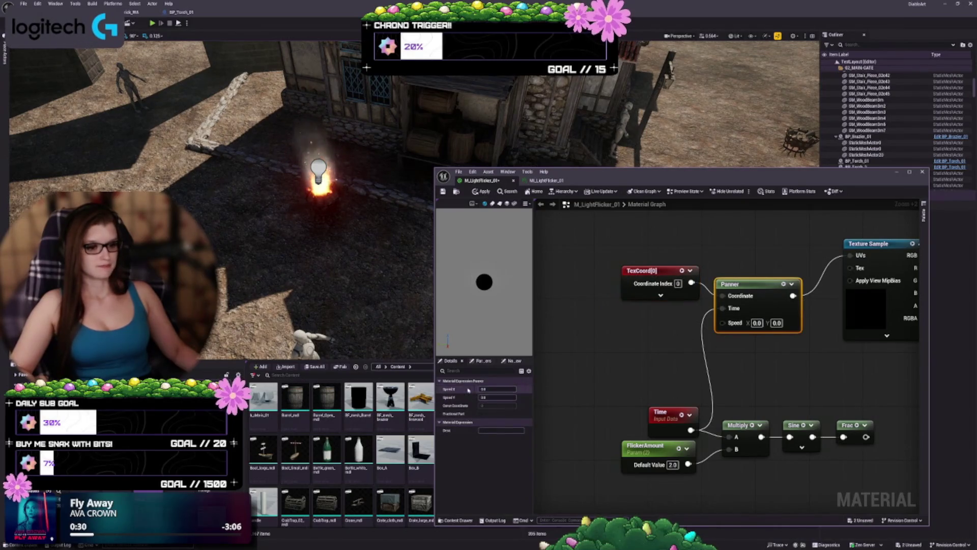
pyautogui.click(498, 390)
pyautogui.write('1')
pyautogui.press('Tab')
pyautogui.write('1')
pyautogui.press('Return')
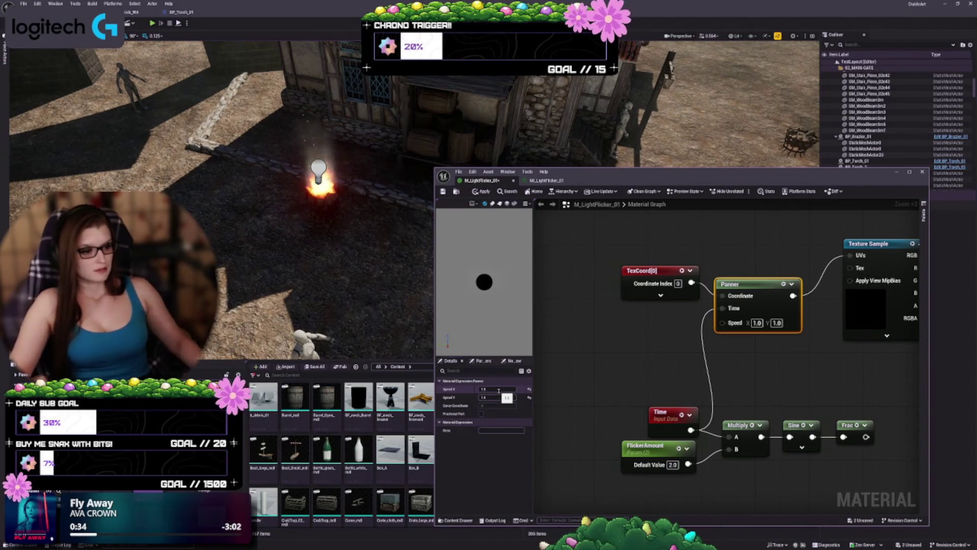
pyautogui.moveTo(785, 356); pyautogui.dragTo(734, 362)
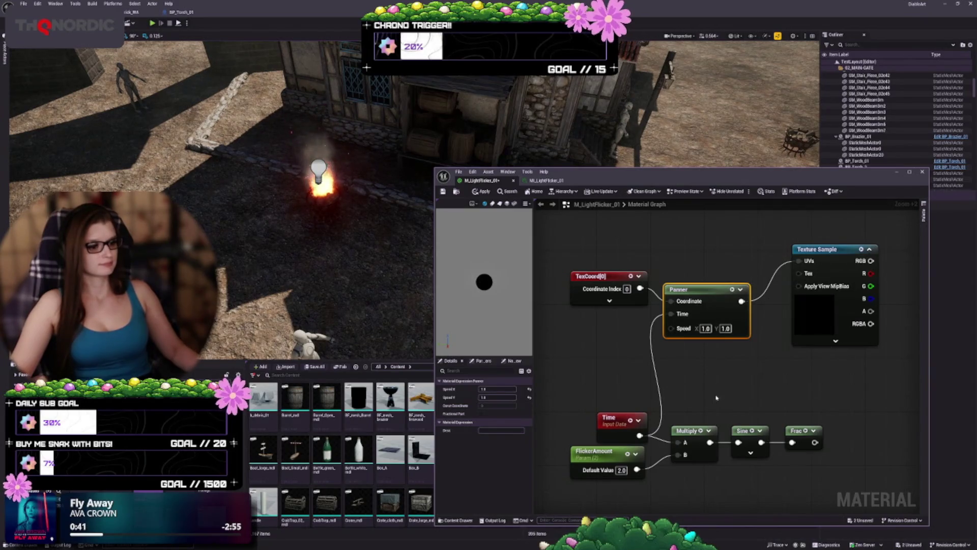
pyautogui.scroll(3, 488, 301)
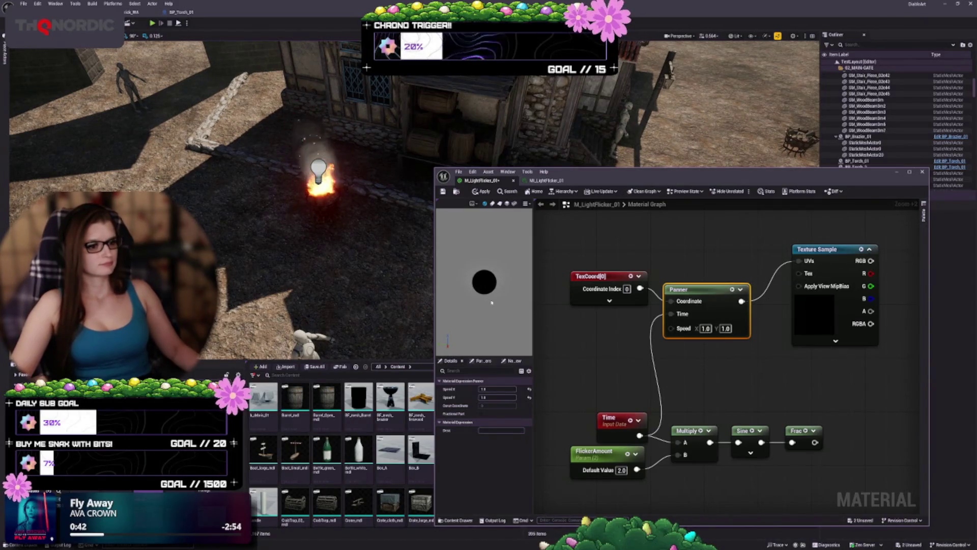
# Move the Texture Sample down beside the Panner and apply the material
pyautogui.click(740, 289)
pyautogui.moveTo(746, 360); pyautogui.dragTo(665, 354)
pyautogui.moveTo(730, 311)
pyautogui.mouseDown()
pyautogui.moveTo(752, 350)
pyautogui.moveTo(734, 350)
pyautogui.mouseUp()
pyautogui.moveTo(662, 371)
pyautogui.mouseDown()
pyautogui.moveTo(698, 353)
pyautogui.moveTo(724, 368)
pyautogui.mouseUp()
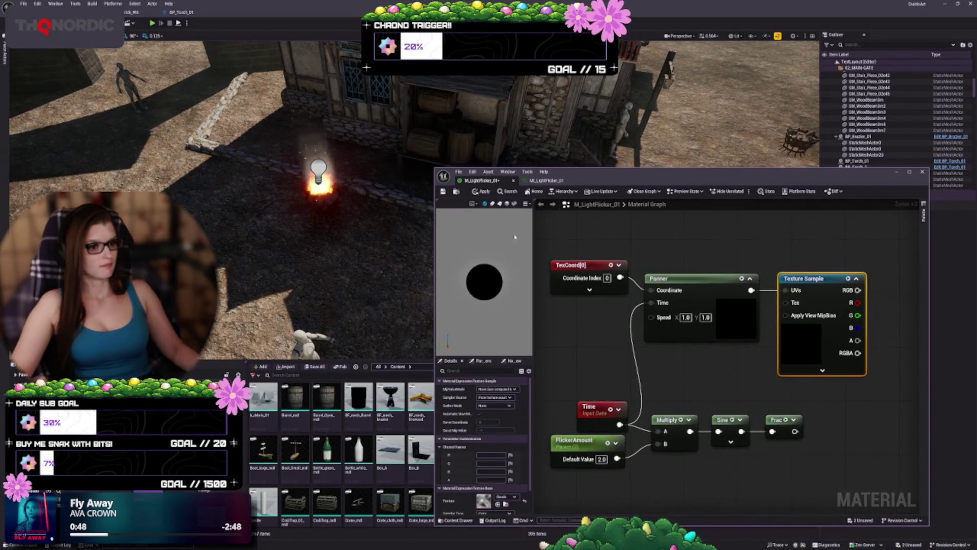
pyautogui.hotkey('ctrl', 's')
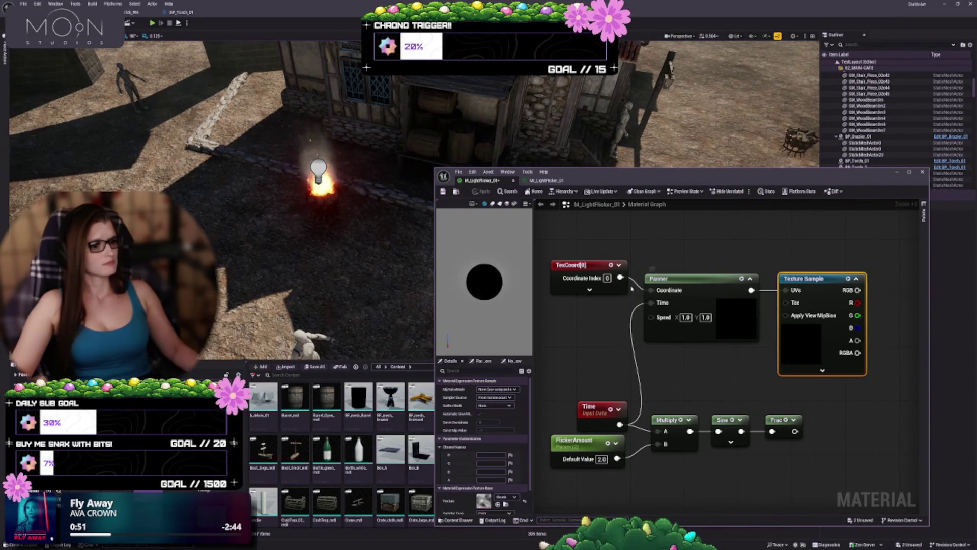
# Disconnect TexCoord from the Panner's Coordinate input
pyautogui.click(649, 399)
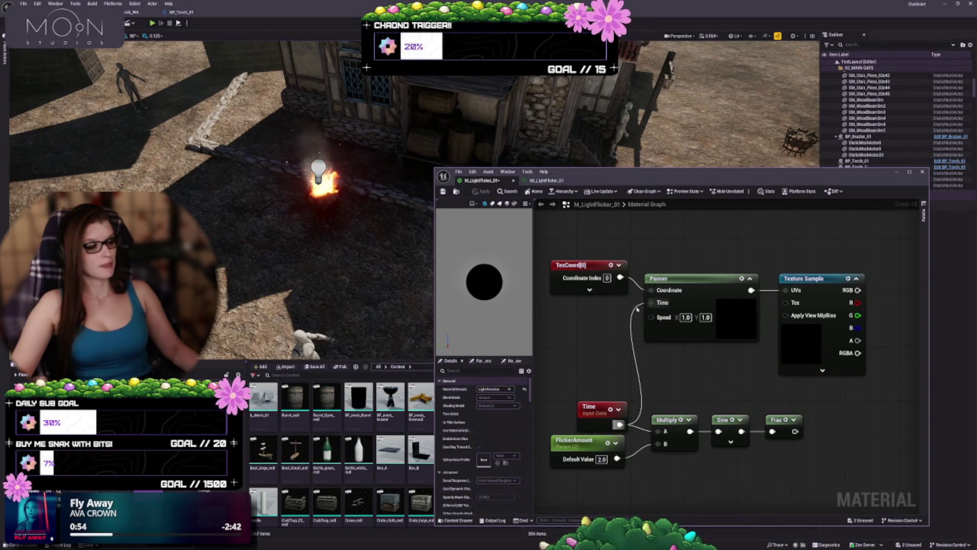
pyautogui.moveTo(639, 287); pyautogui.dragTo(637, 288)
pyautogui.moveTo(593, 331); pyautogui.dragTo(554, 305)
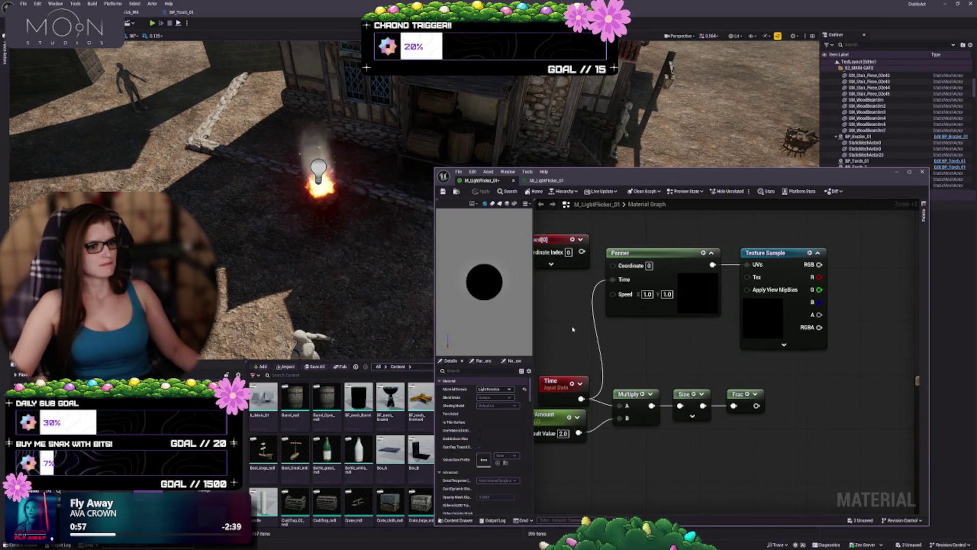
pyautogui.moveTo(699, 352)
pyautogui.mouseDown()
pyautogui.moveTo(618, 333)
pyautogui.moveTo(749, 275)
pyautogui.moveTo(677, 267)
pyautogui.moveTo(717, 250)
pyautogui.moveTo(723, 310)
pyautogui.moveTo(694, 256)
pyautogui.mouseUp()
# Route the Texture Sample's RGB into Emissive Color and apply the material to the torch
pyautogui.click(694, 255)
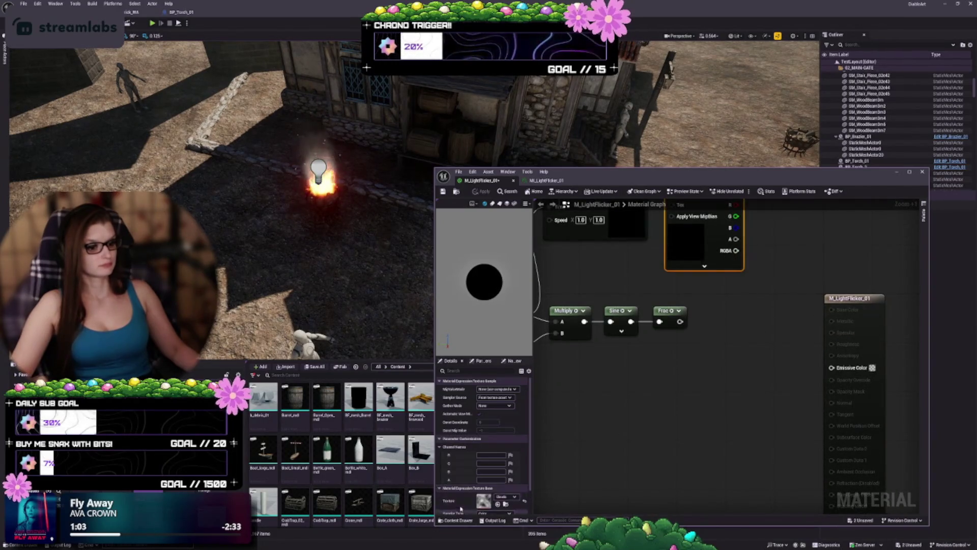
pyautogui.scroll(-5, 488, 458)
pyautogui.scroll(2, 487, 492)
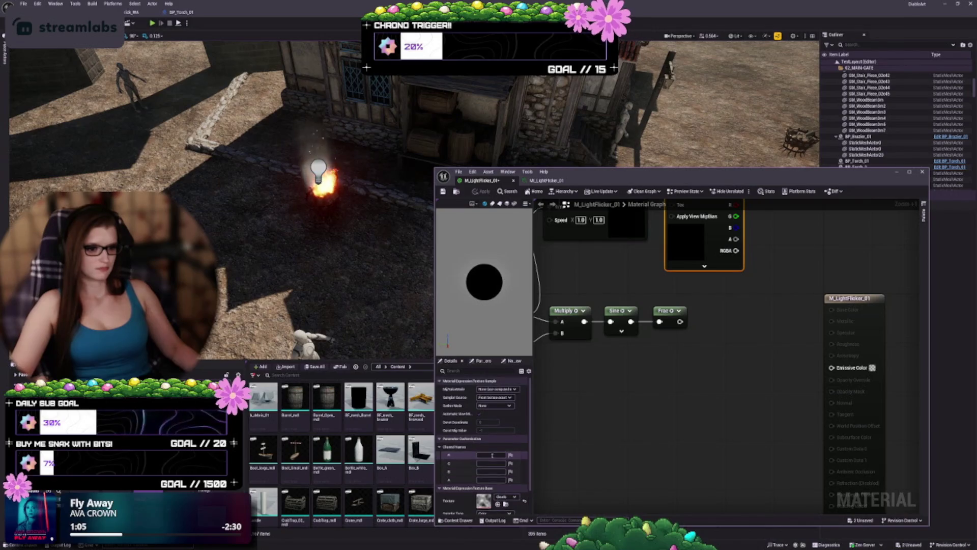
pyautogui.moveTo(756, 274); pyautogui.dragTo(747, 267)
pyautogui.moveTo(720, 227)
pyautogui.mouseDown()
pyautogui.moveTo(796, 392)
pyautogui.moveTo(816, 401)
pyautogui.mouseUp()
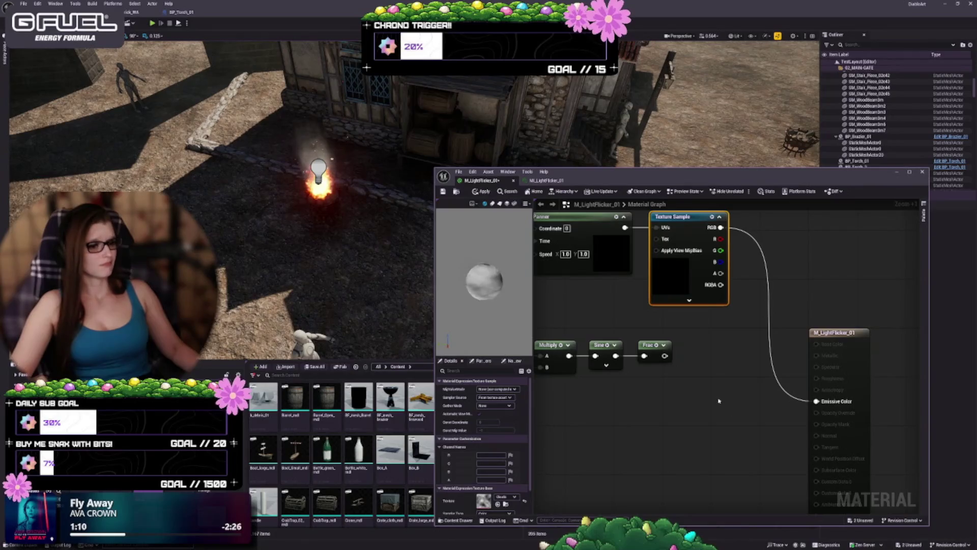
pyautogui.click(477, 191)
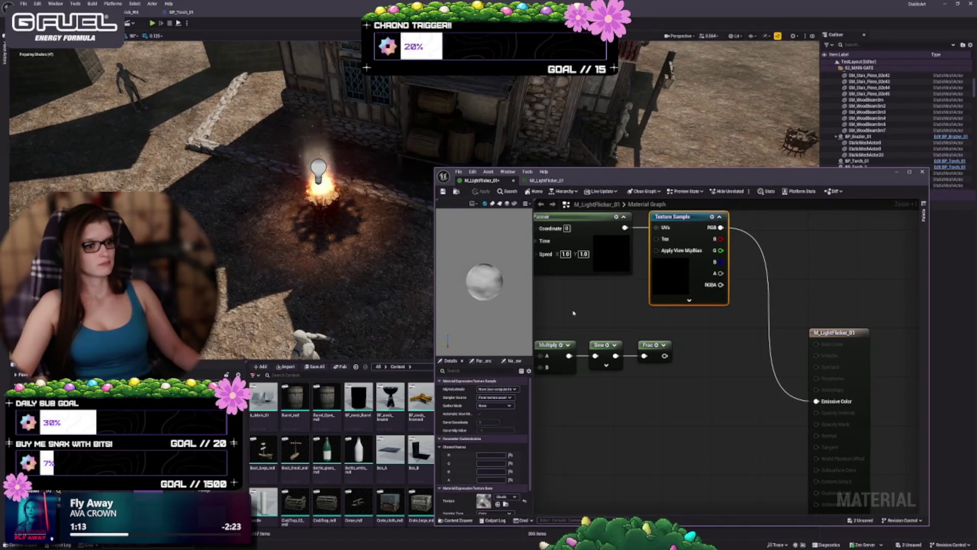
pyautogui.moveTo(884, 463); pyautogui.dragTo(670, 391)
# Duplicate the FlickerAmount parameter node
pyautogui.scroll(-3, 669, 391)
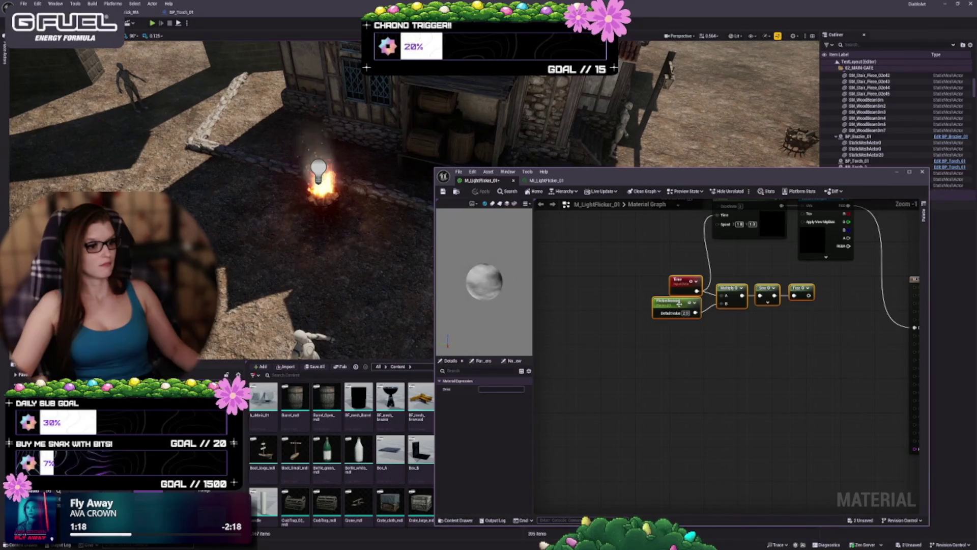
pyautogui.click(602, 309)
pyautogui.moveTo(602, 309); pyautogui.dragTo(565, 402)
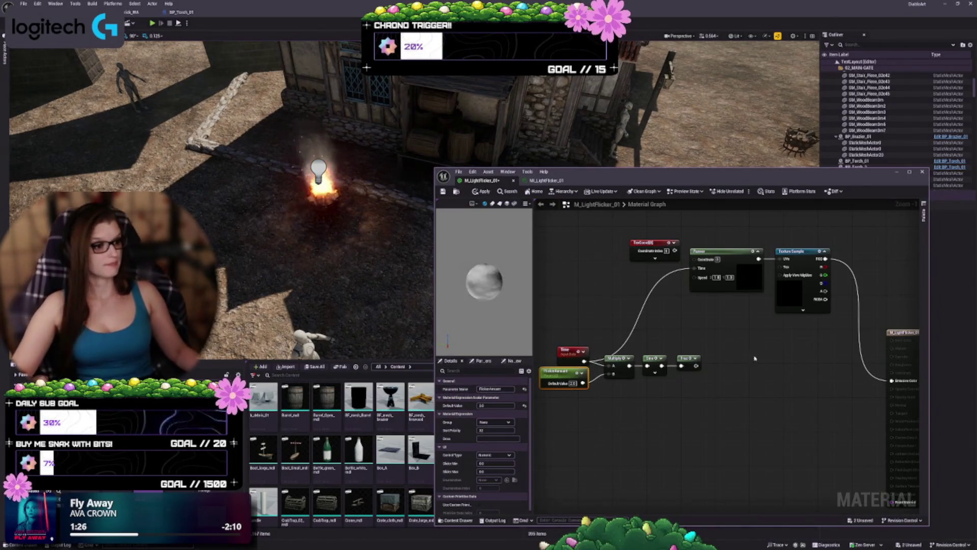
pyautogui.moveTo(728, 389); pyautogui.dragTo(726, 395)
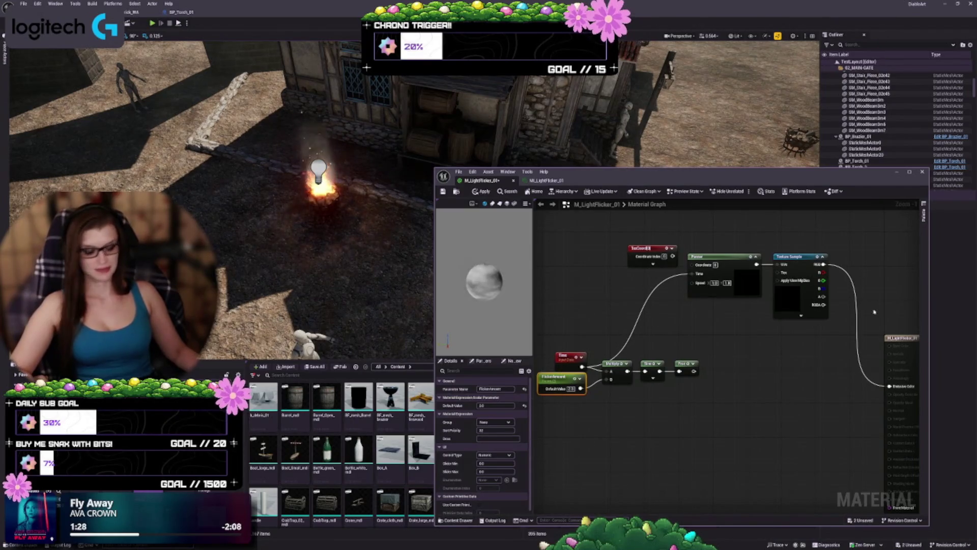
pyautogui.hotkey('ctrl', 'v')
# Rename the copy to FlickerStrength, keeping its 2.0 default, and reposition it
pyautogui.scroll(1, 711, 337)
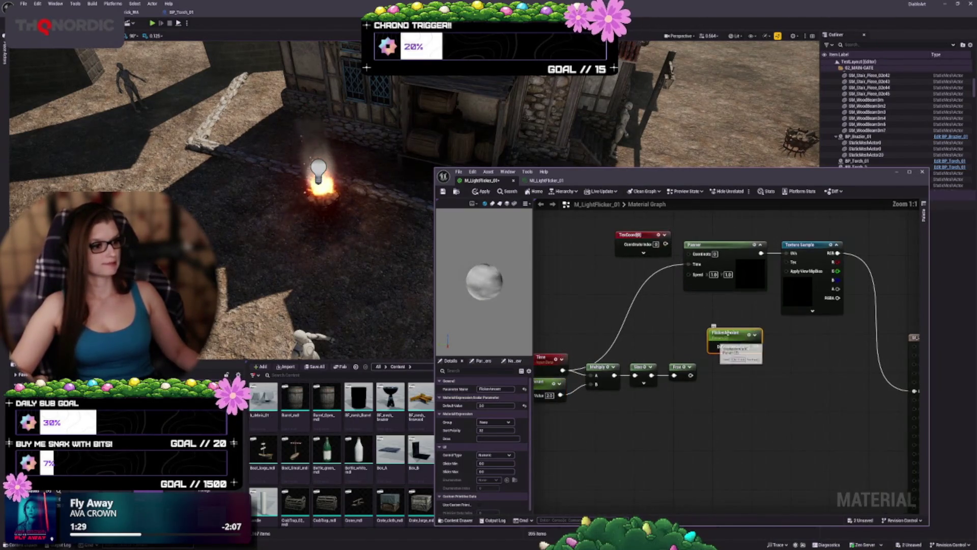
pyautogui.scroll(2, 707, 378)
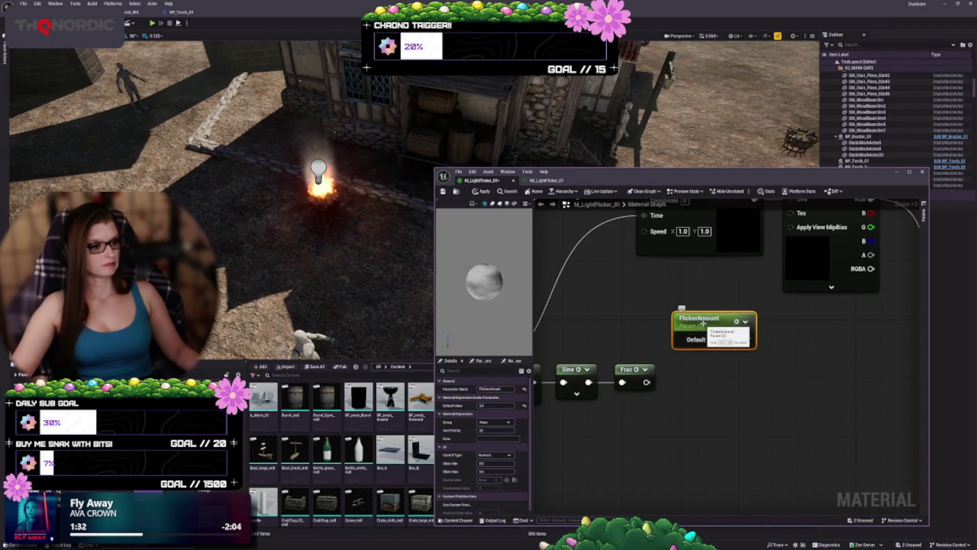
pyautogui.doubleClick(713, 320)
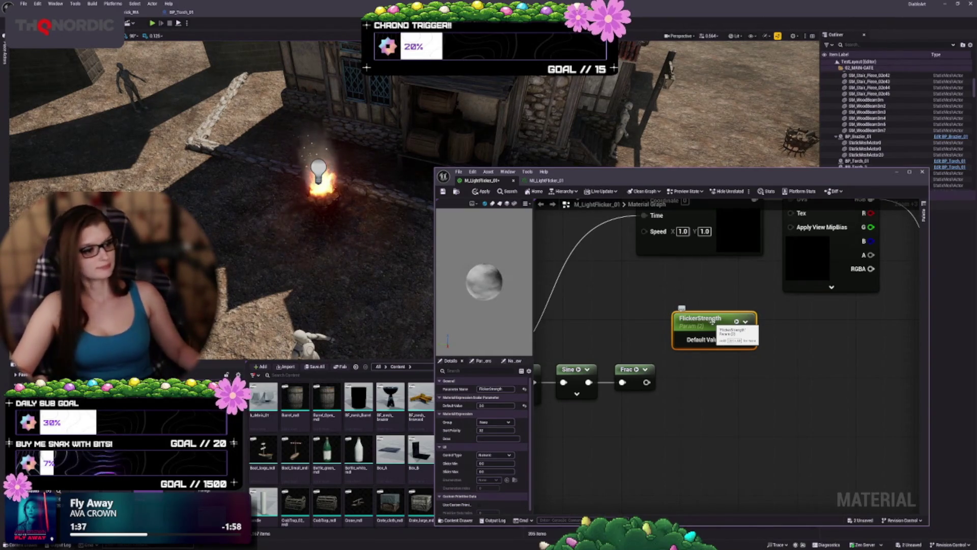
pyautogui.press('Return')
pyautogui.moveTo(706, 301)
pyautogui.mouseDown()
pyautogui.moveTo(715, 309)
pyautogui.moveTo(669, 301)
pyautogui.mouseUp()
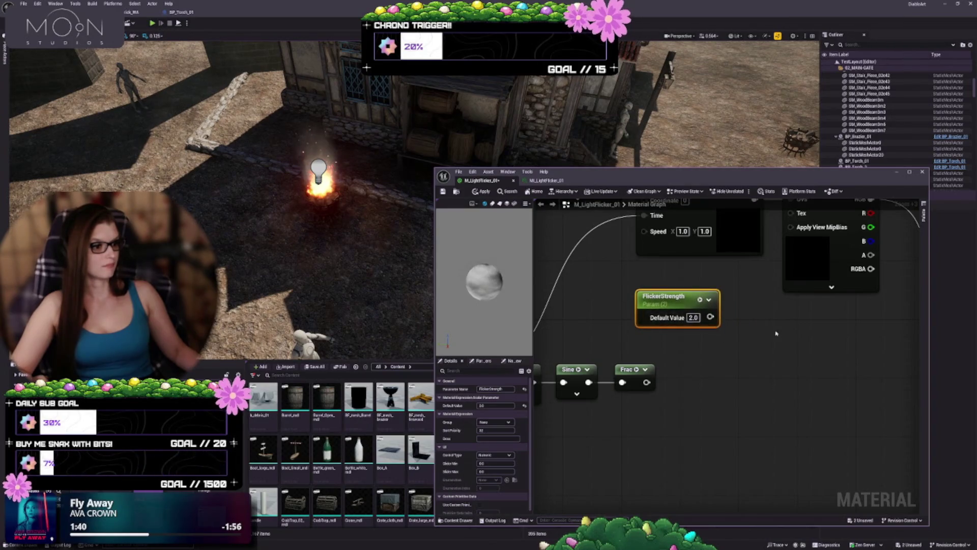
pyautogui.scroll(-1, 669, 301)
pyautogui.moveTo(619, 387)
pyautogui.mouseDown()
pyautogui.moveTo(743, 430)
pyautogui.moveTo(737, 413)
pyautogui.mouseUp()
pyautogui.click(663, 410)
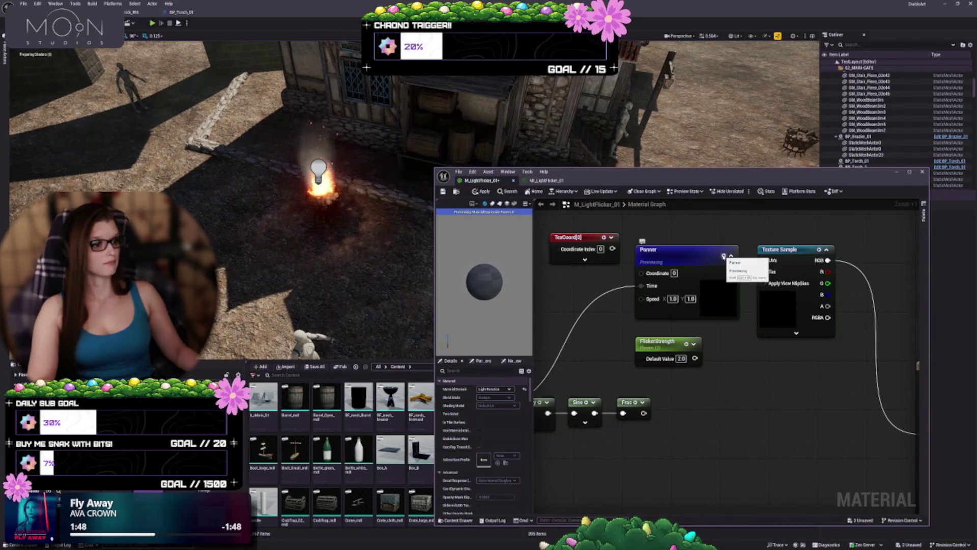
# Reconnect TexCoord to the Panner's Coordinate input, apply the material, and shift TexCoord left
pyautogui.moveTo(824, 370)
pyautogui.mouseDown()
pyautogui.moveTo(712, 305)
pyautogui.moveTo(703, 264)
pyautogui.mouseUp()
pyautogui.click(712, 246)
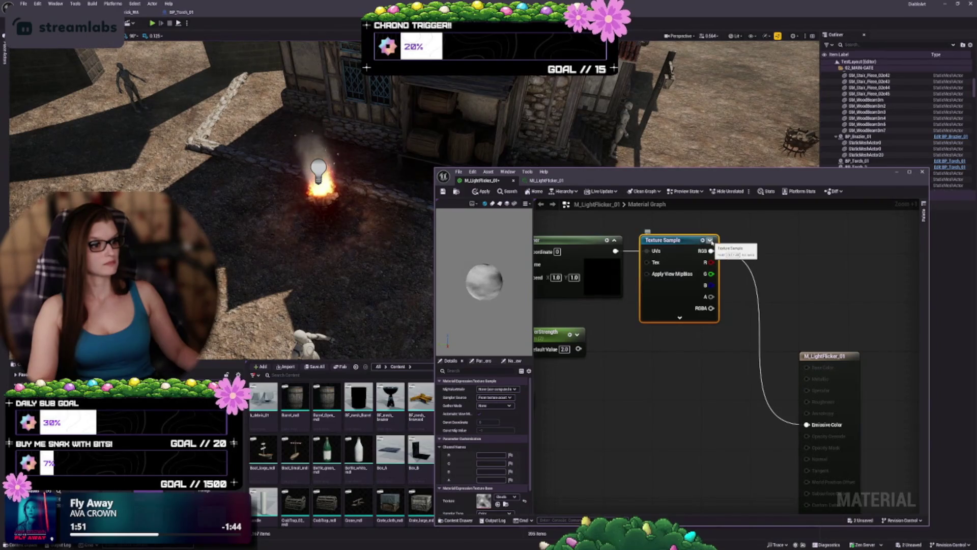
pyautogui.moveTo(712, 246)
pyautogui.mouseDown()
pyautogui.moveTo(748, 285)
pyautogui.moveTo(727, 399)
pyautogui.mouseUp()
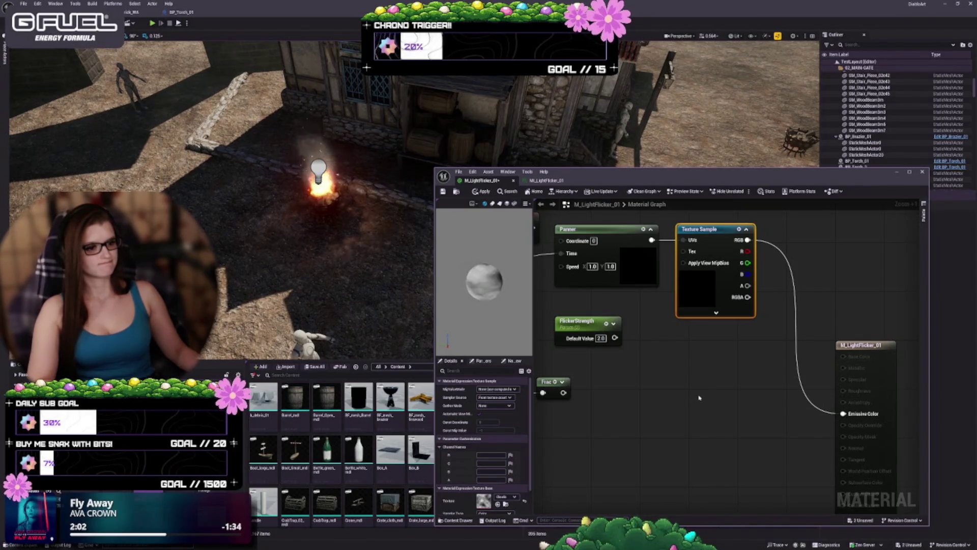
pyautogui.moveTo(699, 398)
pyautogui.mouseDown()
pyautogui.moveTo(807, 384)
pyautogui.moveTo(631, 363)
pyautogui.moveTo(702, 394)
pyautogui.mouseUp()
pyautogui.moveTo(745, 328); pyautogui.dragTo(774, 339)
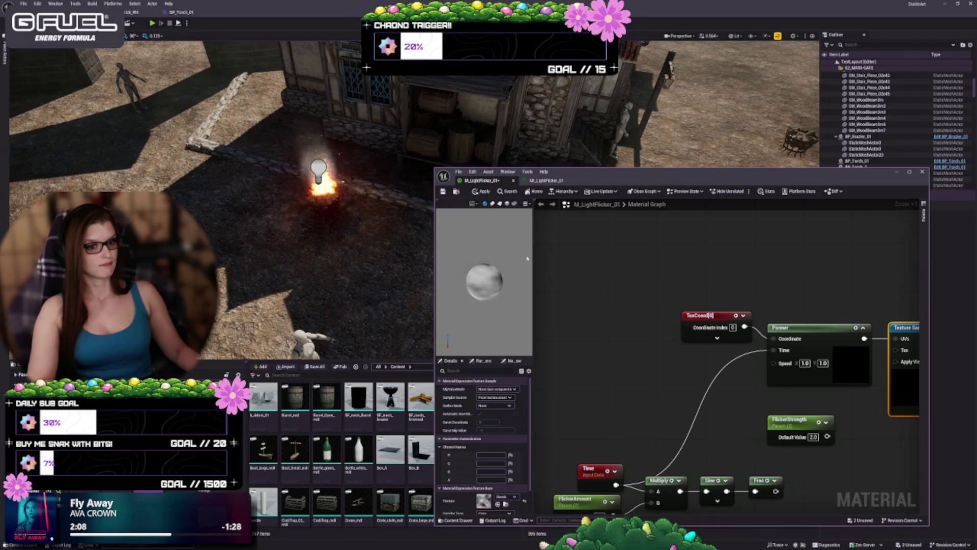
pyautogui.click(482, 192)
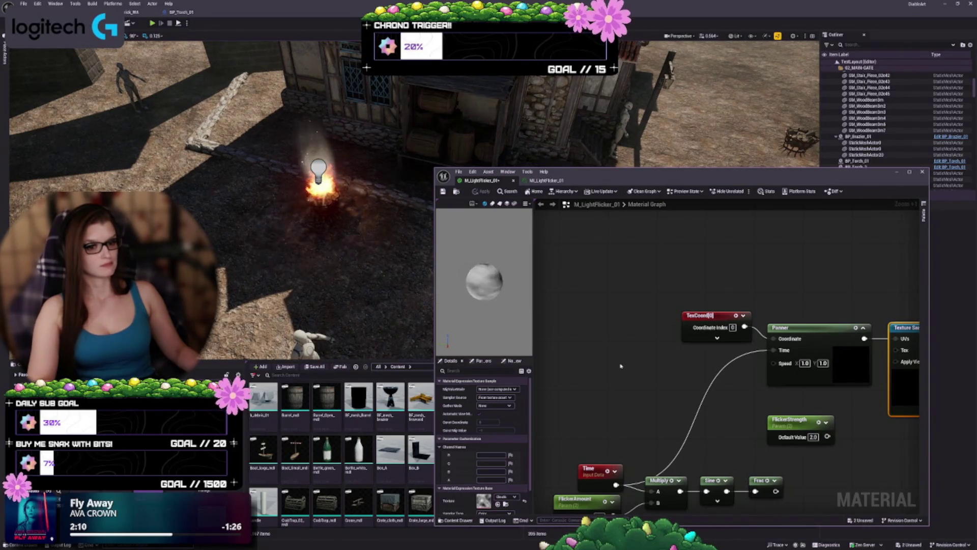
pyautogui.moveTo(620, 382); pyautogui.dragTo(648, 321)
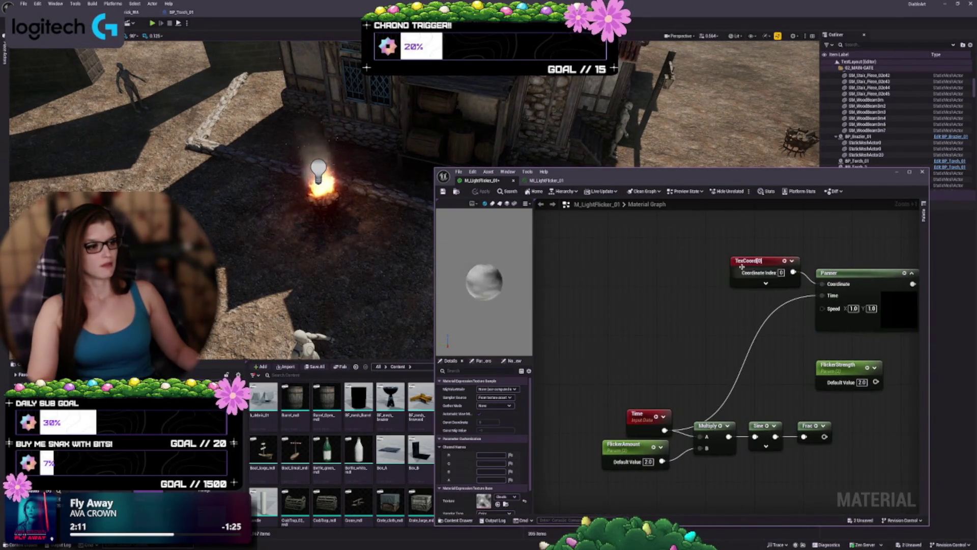
pyautogui.moveTo(753, 260); pyautogui.dragTo(615, 263)
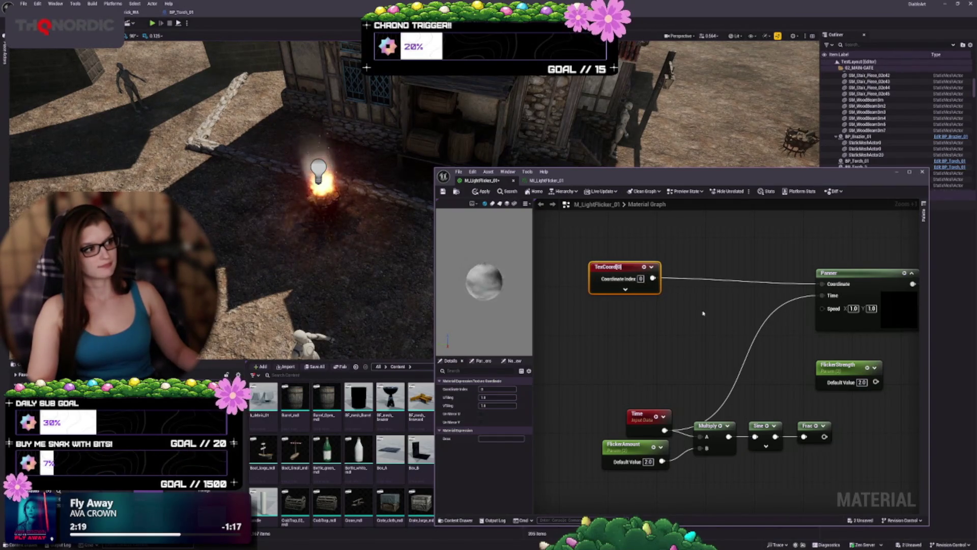
# Add a scalar parameter named NoiseScale and place it beneath TexCoord
pyautogui.moveTo(708, 303); pyautogui.dragTo(707, 337)
pyautogui.moveTo(626, 300); pyautogui.dragTo(620, 234)
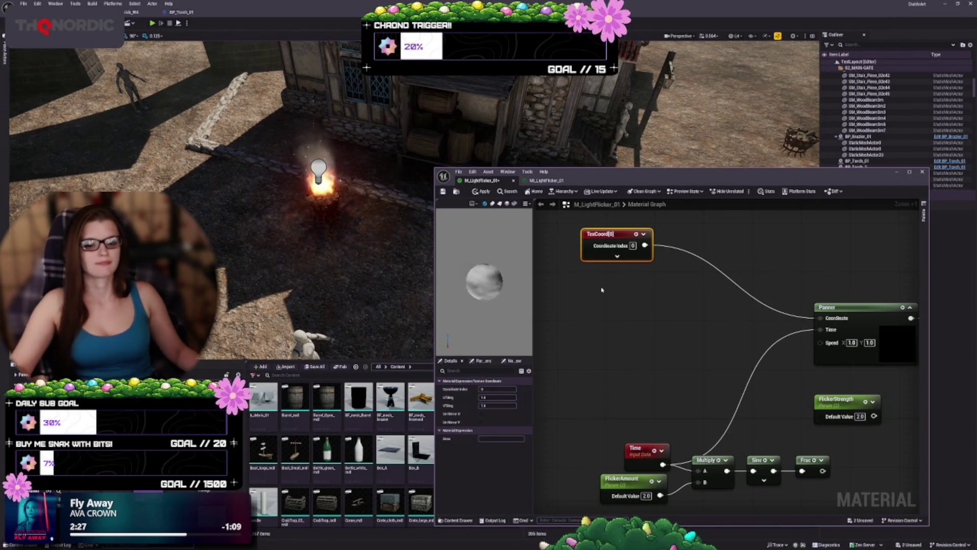
pyautogui.click(606, 294)
pyautogui.write('NoiseS')
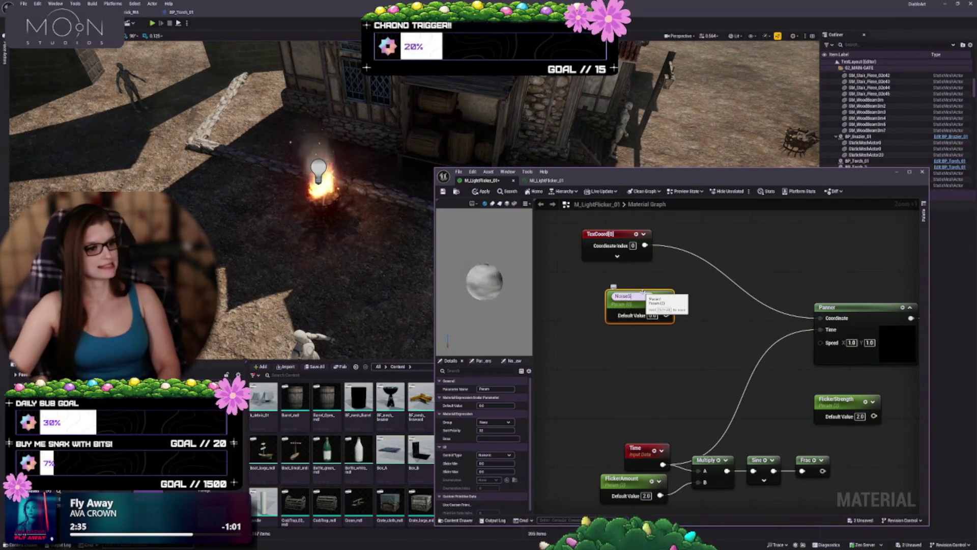
pyautogui.write('cale')
pyautogui.press('Return')
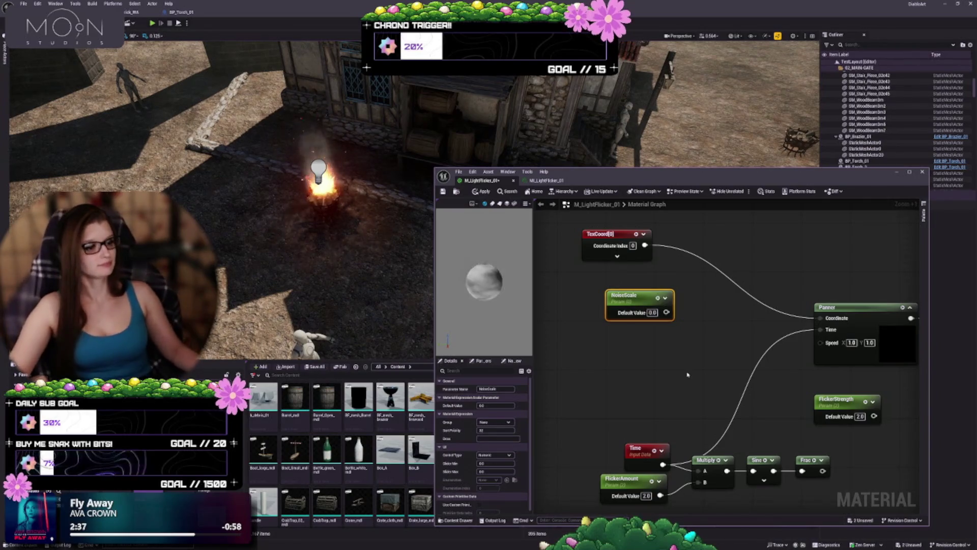
pyautogui.moveTo(643, 298); pyautogui.dragTo(623, 286)
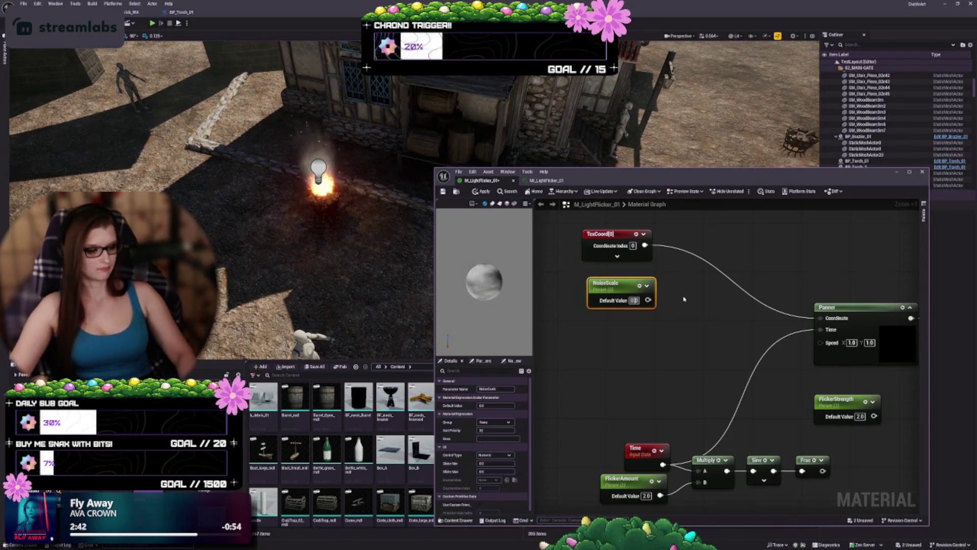
# Set NoiseScale's default value to 2.0 and add a Multiply node fed by it
pyautogui.write('2')
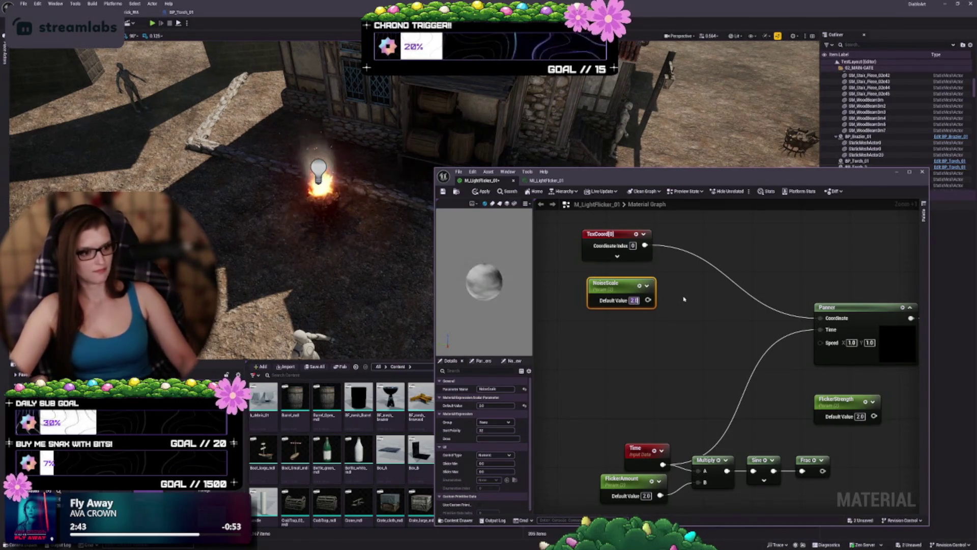
pyautogui.press('Return')
pyautogui.moveTo(625, 290); pyautogui.dragTo(618, 285)
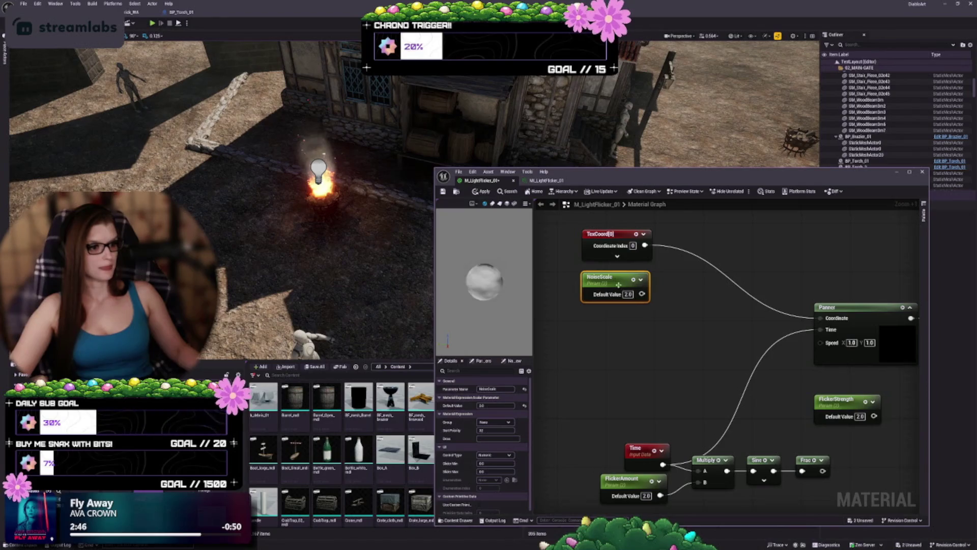
pyautogui.click(667, 286)
# Multiply TexCoord by NoiseScale for the Panner's Coordinate and apply the material
pyautogui.moveTo(632, 317); pyautogui.dragTo(671, 312)
pyautogui.moveTo(636, 269)
pyautogui.mouseDown()
pyautogui.moveTo(657, 296)
pyautogui.moveTo(674, 300)
pyautogui.moveTo(664, 279)
pyautogui.mouseUp()
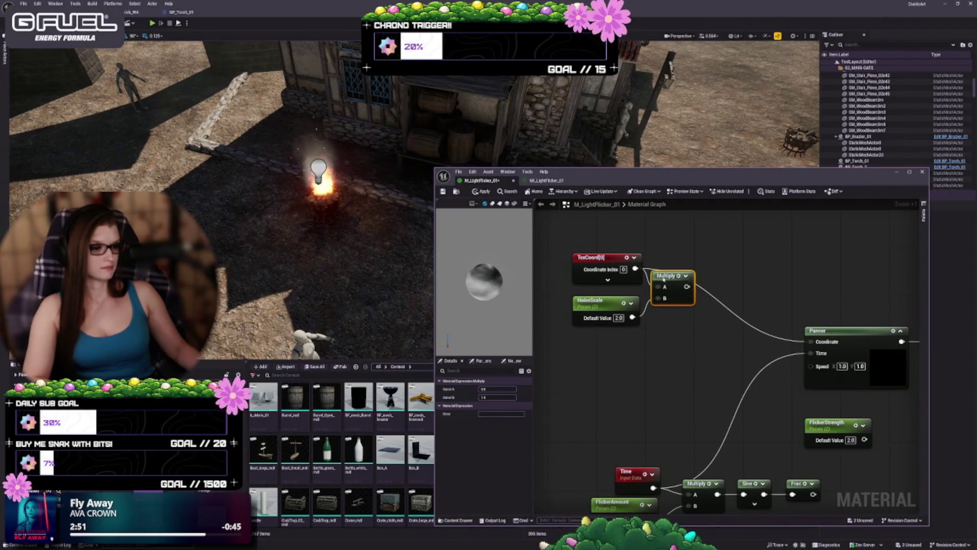
pyautogui.moveTo(622, 304)
pyautogui.mouseDown()
pyautogui.moveTo(617, 295)
pyautogui.moveTo(670, 276)
pyautogui.moveTo(809, 342)
pyautogui.mouseUp()
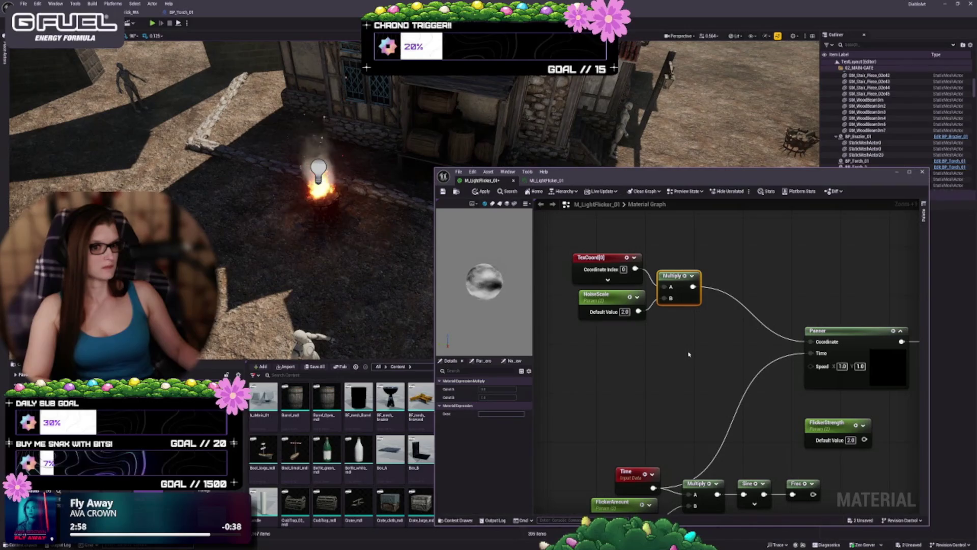
pyautogui.moveTo(694, 365)
pyautogui.mouseDown()
pyautogui.moveTo(633, 321)
pyautogui.moveTo(592, 333)
pyautogui.mouseUp()
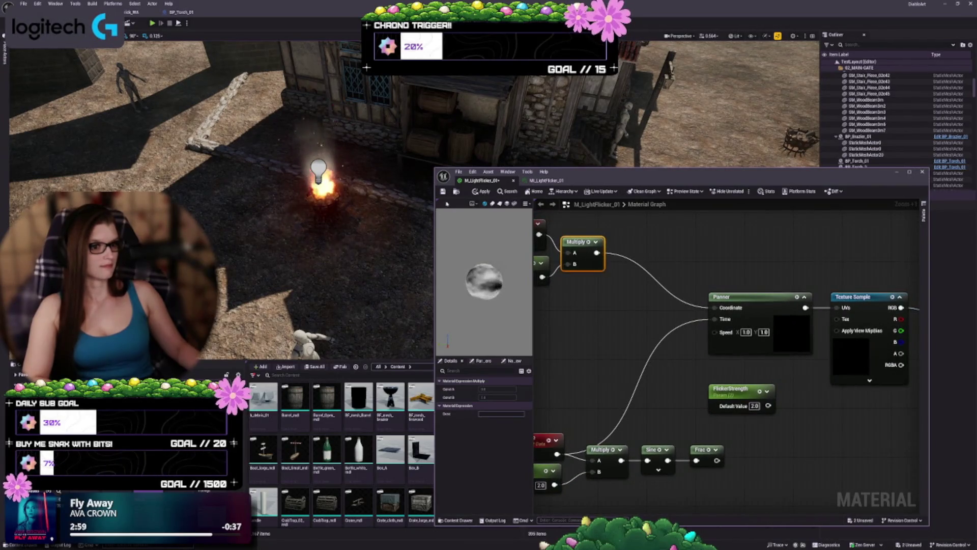
pyautogui.click(484, 192)
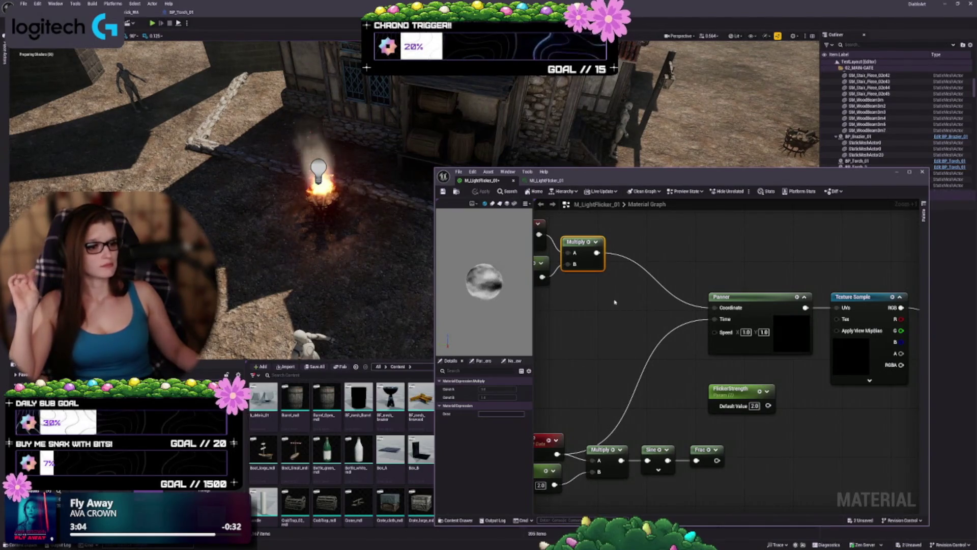
# Change NoiseScale's default value to 0.5
pyautogui.moveTo(613, 297); pyautogui.dragTo(730, 316)
pyautogui.click(634, 283)
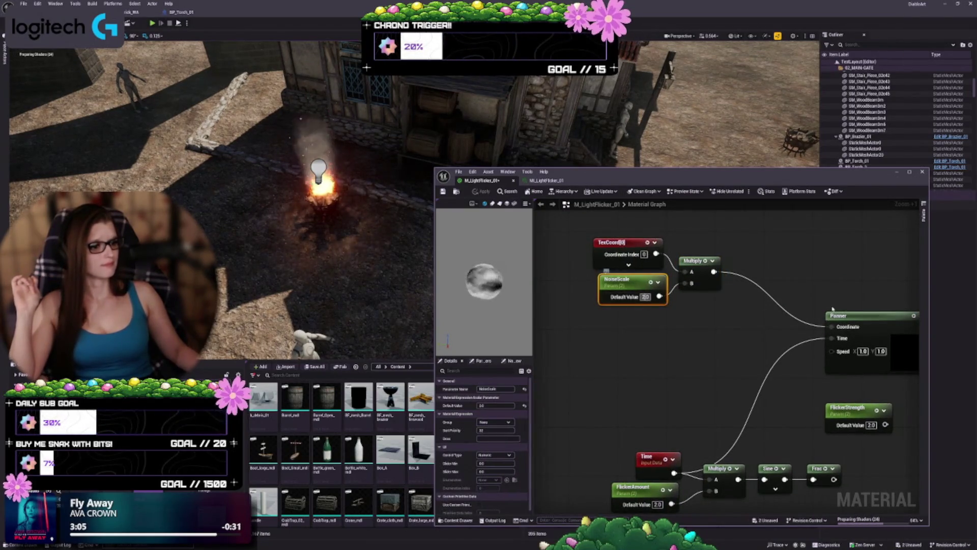
pyautogui.write('20.5')
pyautogui.press('Return')
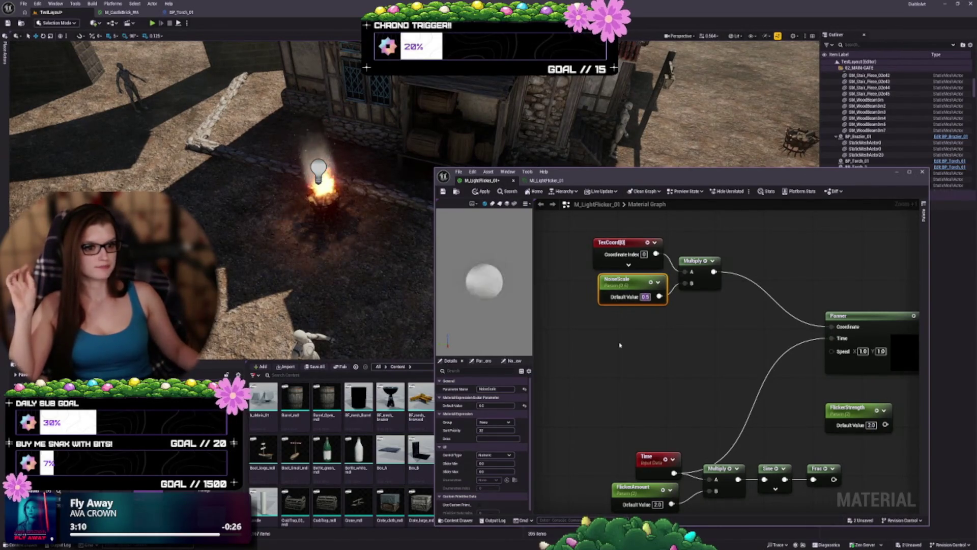
# Add a Constant2Vector, convert it to a parameter named Speed, and place it under NoiseScale
pyautogui.moveTo(684, 350)
pyautogui.mouseDown()
pyautogui.moveTo(636, 308)
pyautogui.moveTo(656, 320)
pyautogui.mouseUp()
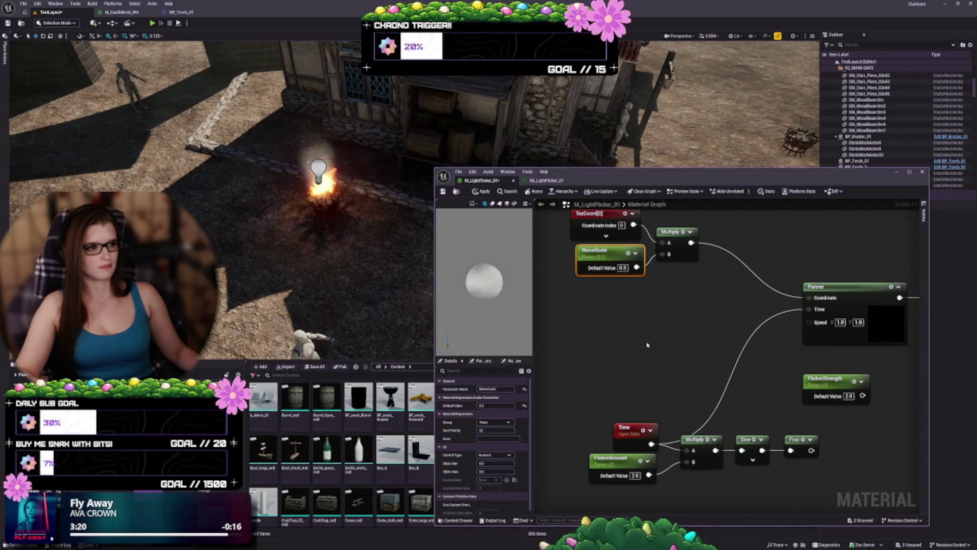
pyautogui.click(613, 305)
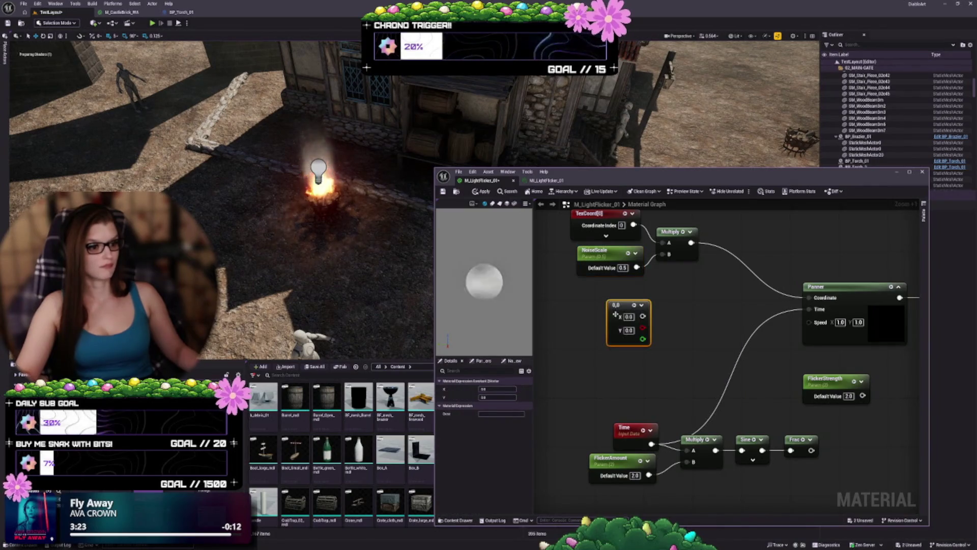
pyautogui.rightClick(629, 308)
pyautogui.click(652, 326)
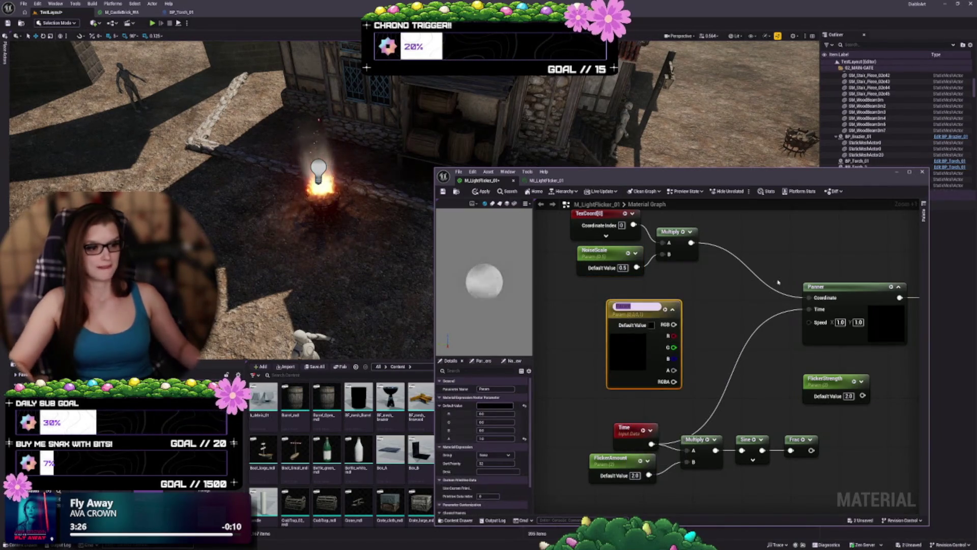
pyautogui.write('Speed')
pyautogui.press('Return')
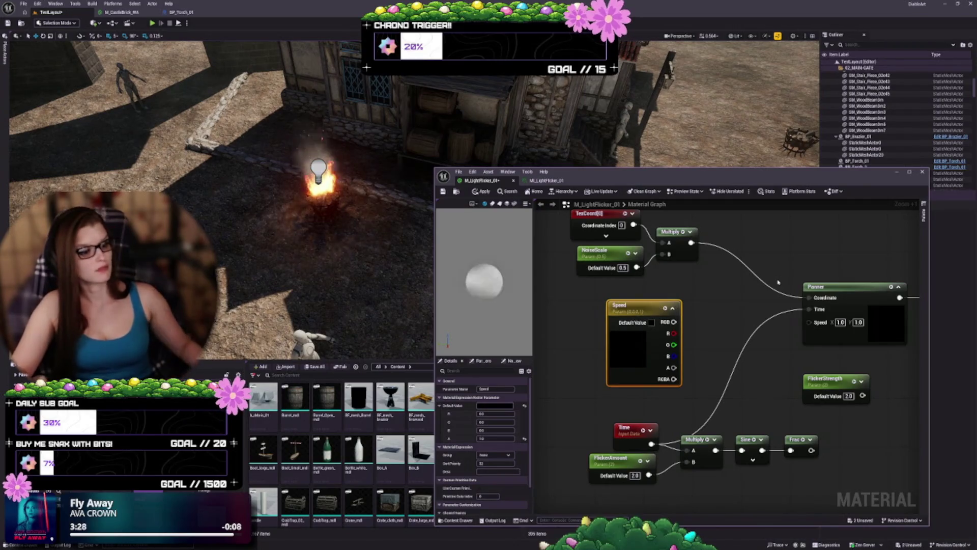
pyautogui.moveTo(641, 309); pyautogui.dragTo(604, 292)
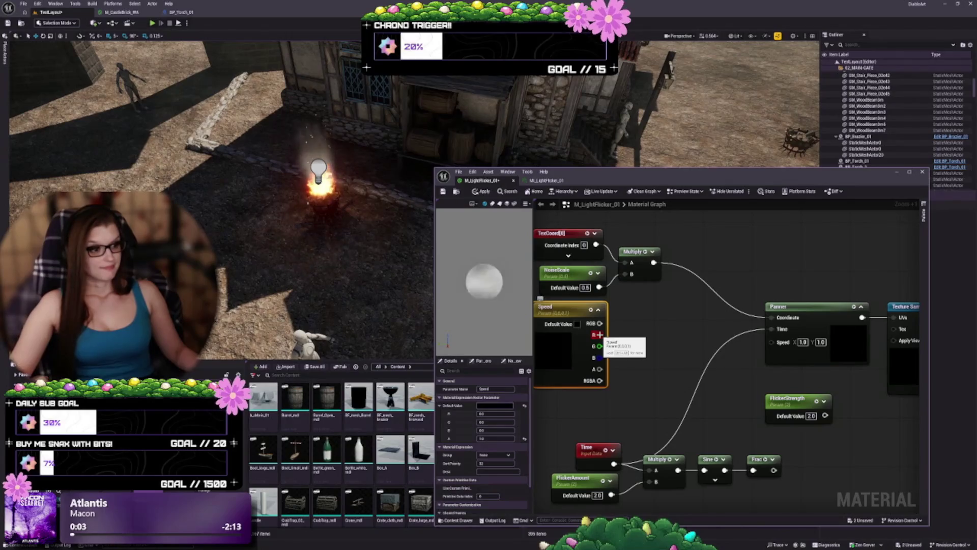
# Start a node search for 'appe', then dismiss it without adding a node
pyautogui.moveTo(618, 342)
pyautogui.mouseDown()
pyautogui.moveTo(632, 308)
pyautogui.moveTo(649, 306)
pyautogui.mouseUp()
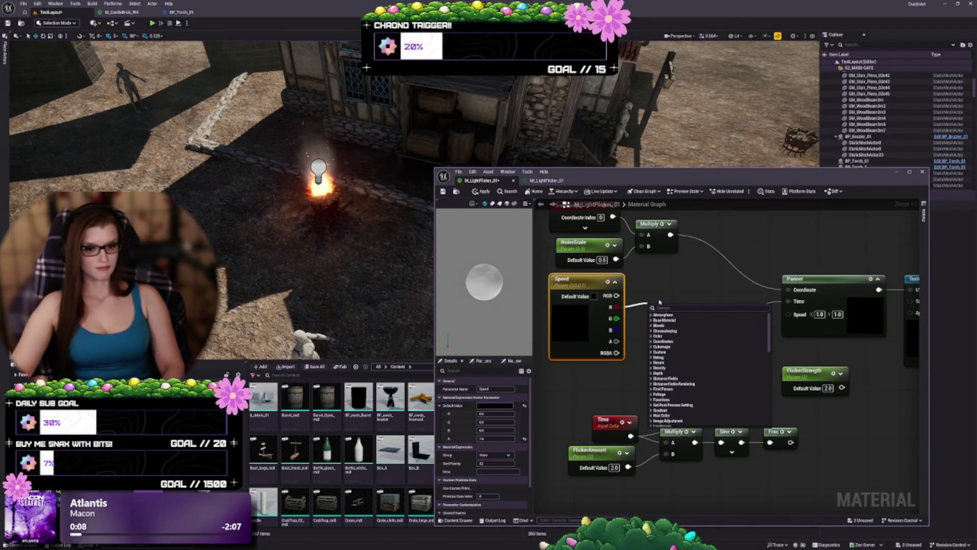
pyautogui.write('appe')
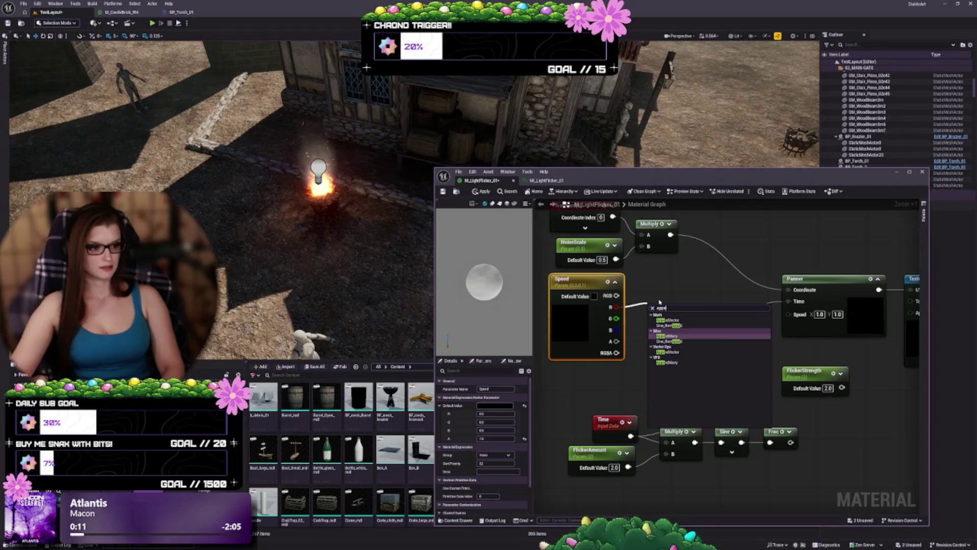
pyautogui.press('BackSpace')
pyautogui.press('BackSpace')
pyautogui.press('BackSpace')
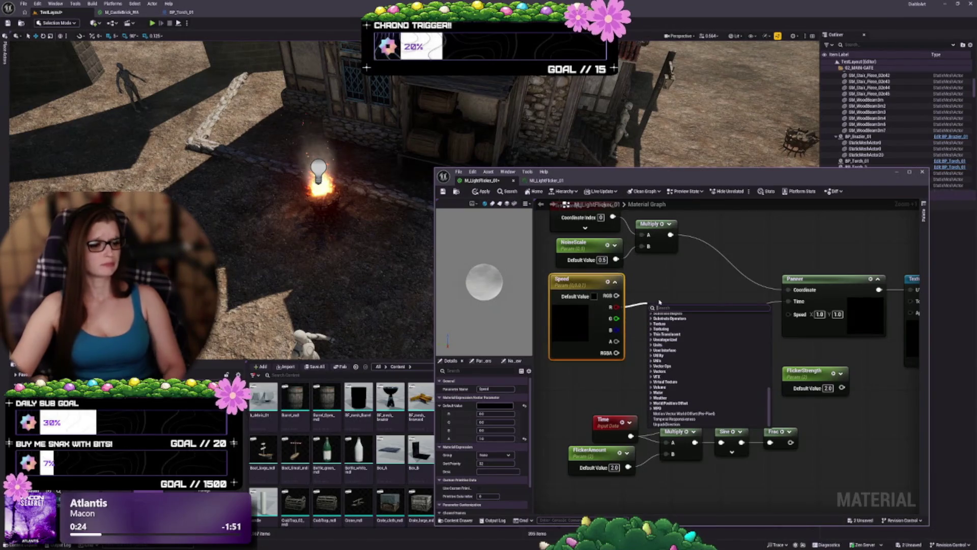
pyautogui.click(681, 284)
pyautogui.moveTo(681, 284); pyautogui.dragTo(681, 322)
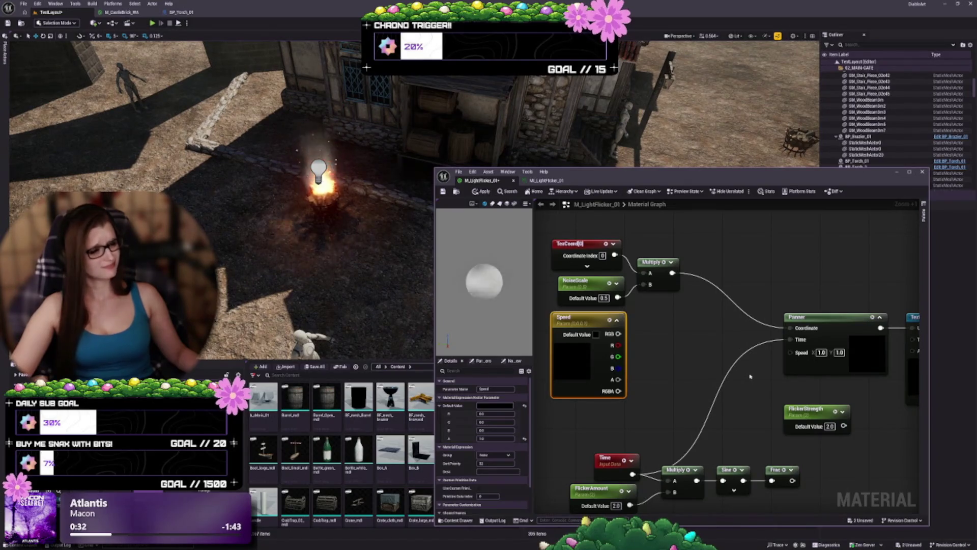
pyautogui.moveTo(661, 365); pyautogui.dragTo(699, 350)
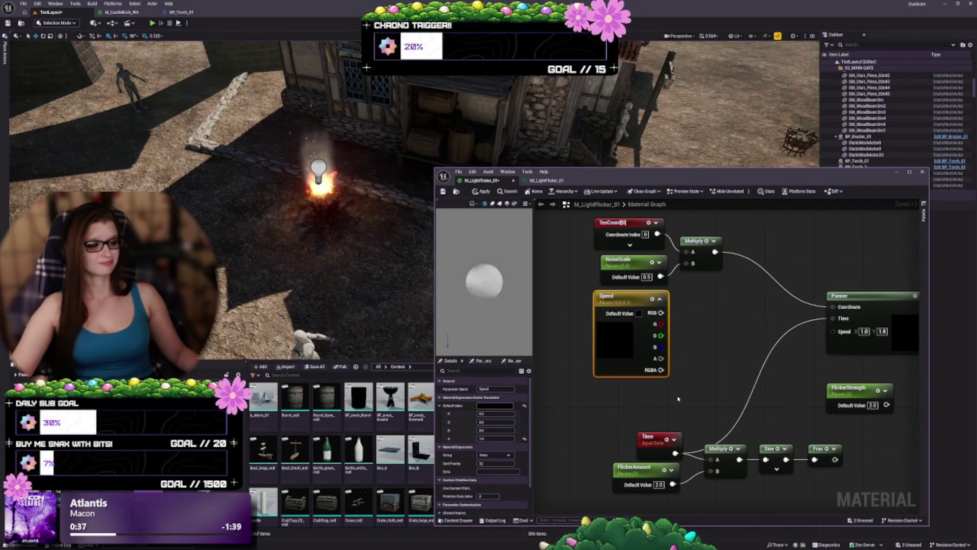
# Add an Append node fed by Speed's R channel, with Speed's G channel into input B
pyautogui.moveTo(678, 392); pyautogui.dragTo(642, 330)
pyautogui.moveTo(622, 261); pyautogui.dragTo(644, 274)
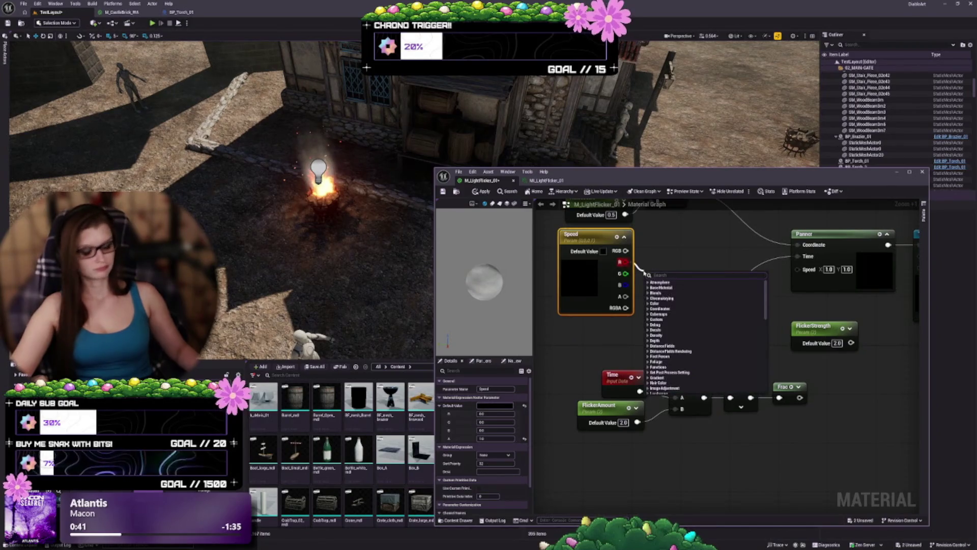
pyautogui.write('app')
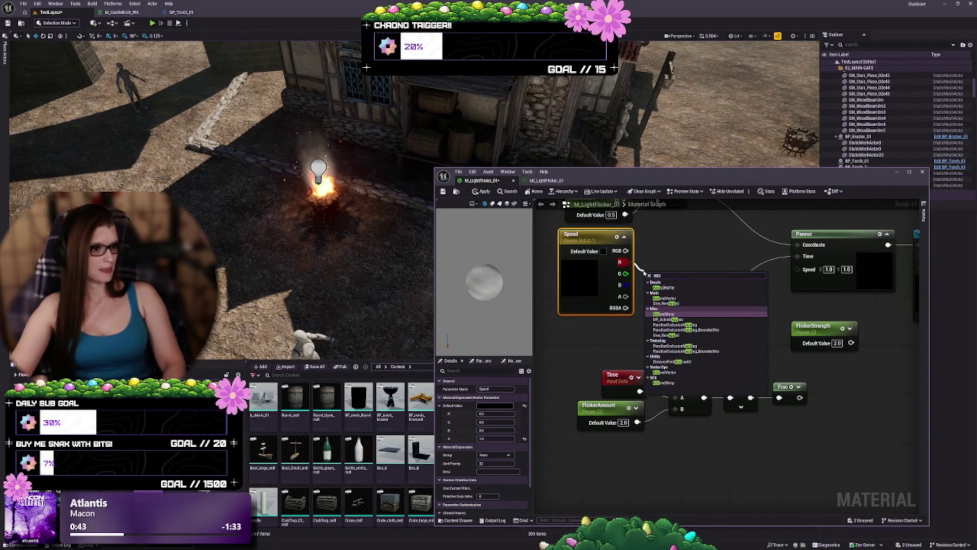
pyautogui.press('Up')
pyautogui.press('Up')
pyautogui.press('Return')
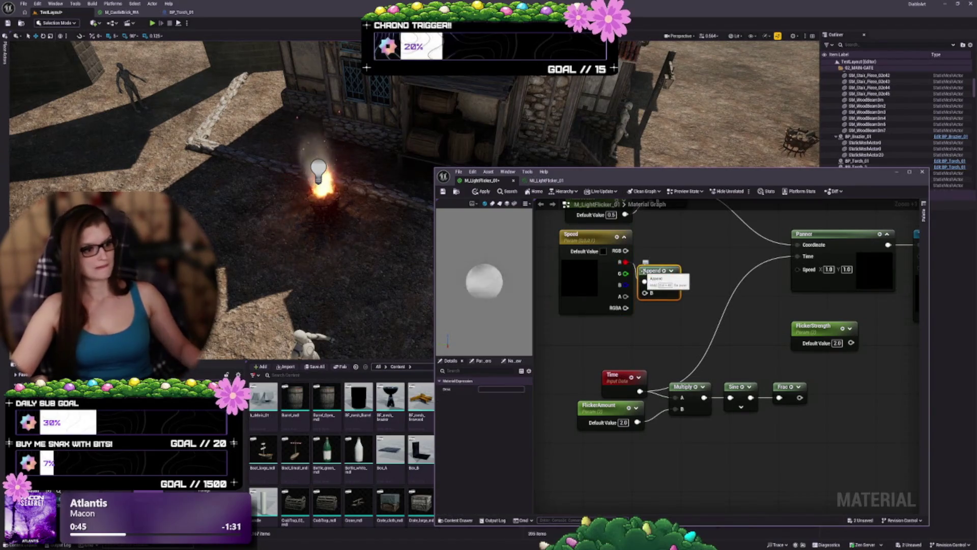
pyautogui.moveTo(640, 270)
pyautogui.mouseDown()
pyautogui.moveTo(658, 257)
pyautogui.moveTo(654, 282)
pyautogui.moveTo(664, 281)
pyautogui.moveTo(664, 253)
pyautogui.moveTo(807, 270)
pyautogui.moveTo(797, 269)
pyautogui.mouseUp()
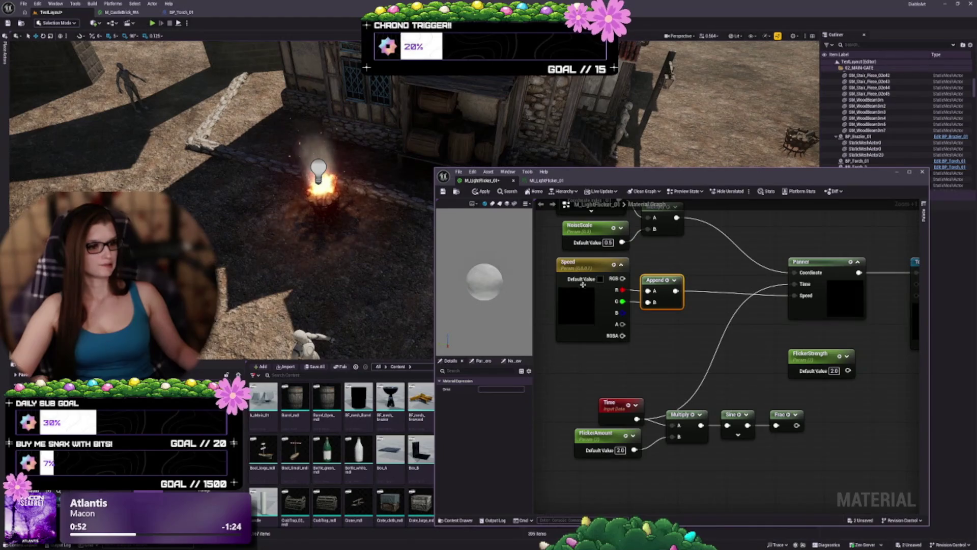
# Set Speed's default R and G values to 0.1 and apply the material
pyautogui.click(585, 267)
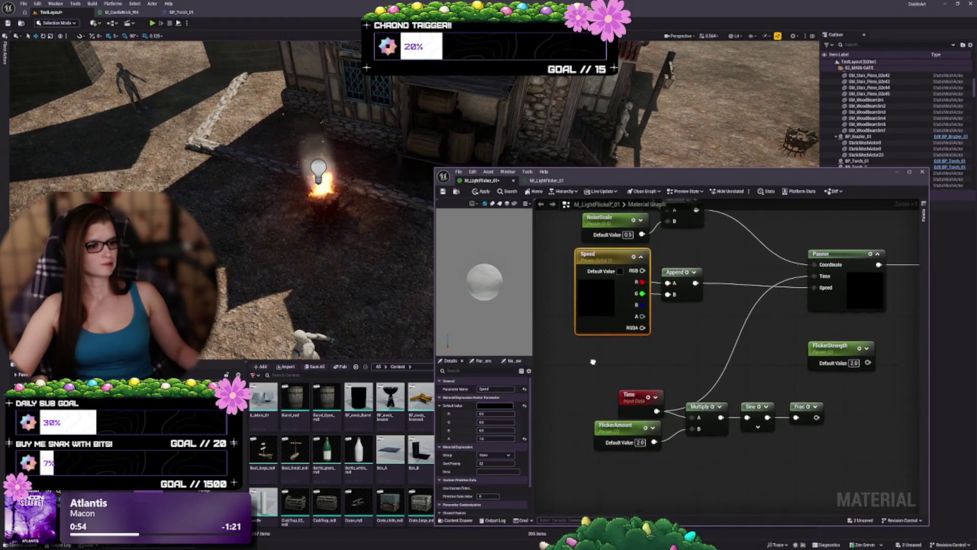
pyautogui.click(494, 414)
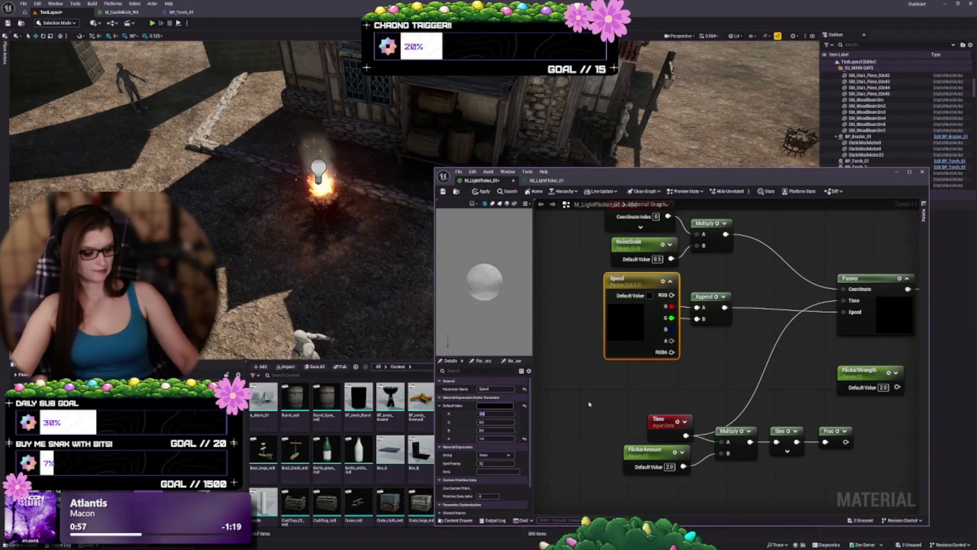
pyautogui.write('1')
pyautogui.press('Tab')
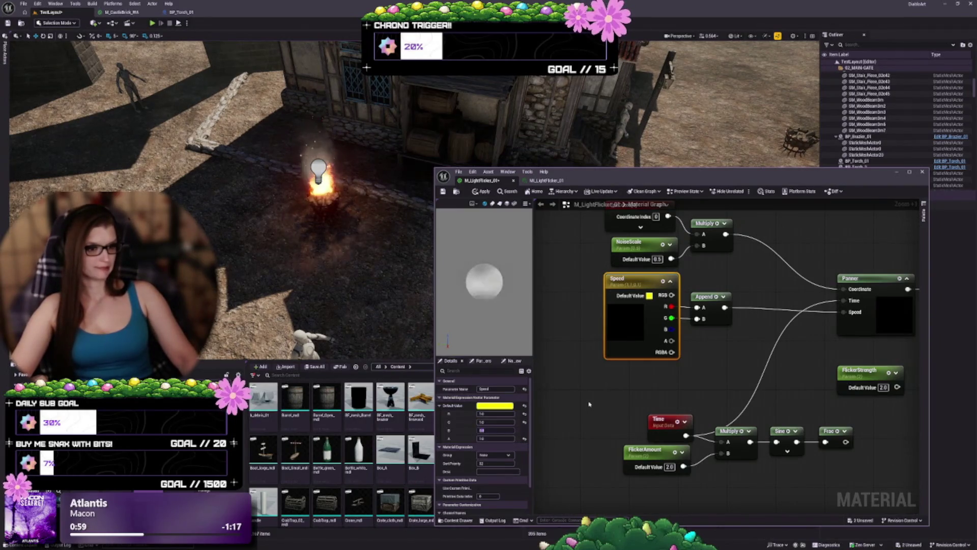
pyautogui.hotkey('shift', 'Tab')
pyautogui.hotkey('shift', 'Tab')
pyautogui.write('0.1')
pyautogui.press('Tab')
pyautogui.write('0.1')
pyautogui.press('Tab')
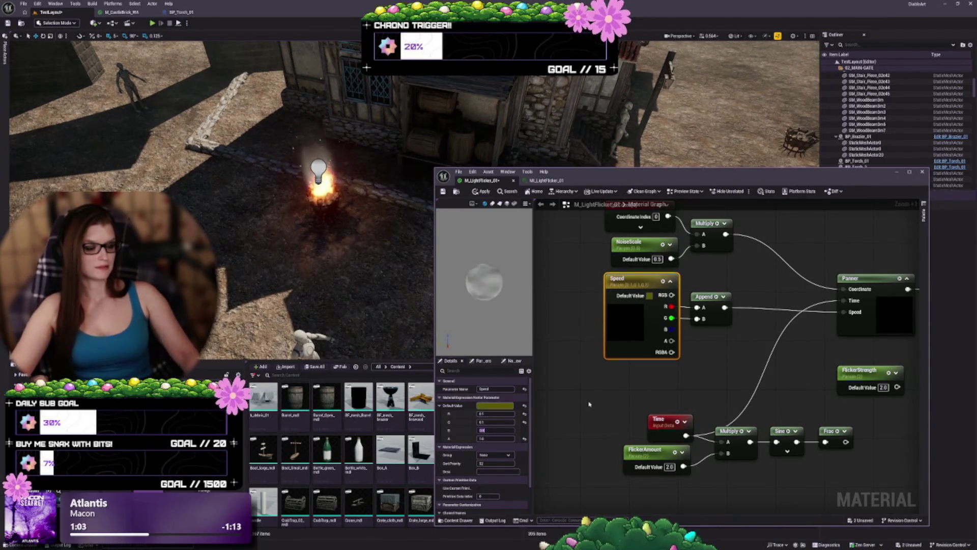
pyautogui.press('Return')
pyautogui.hotkey('ctrl', 's')
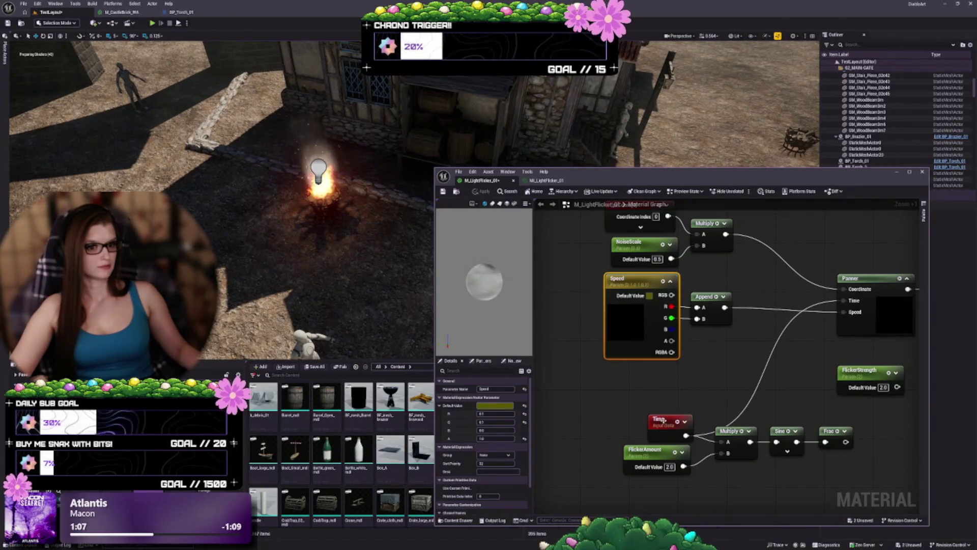
pyautogui.moveTo(749, 311)
pyautogui.mouseDown()
pyautogui.moveTo(748, 332)
pyautogui.moveTo(721, 363)
pyautogui.moveTo(702, 363)
pyautogui.mouseUp()
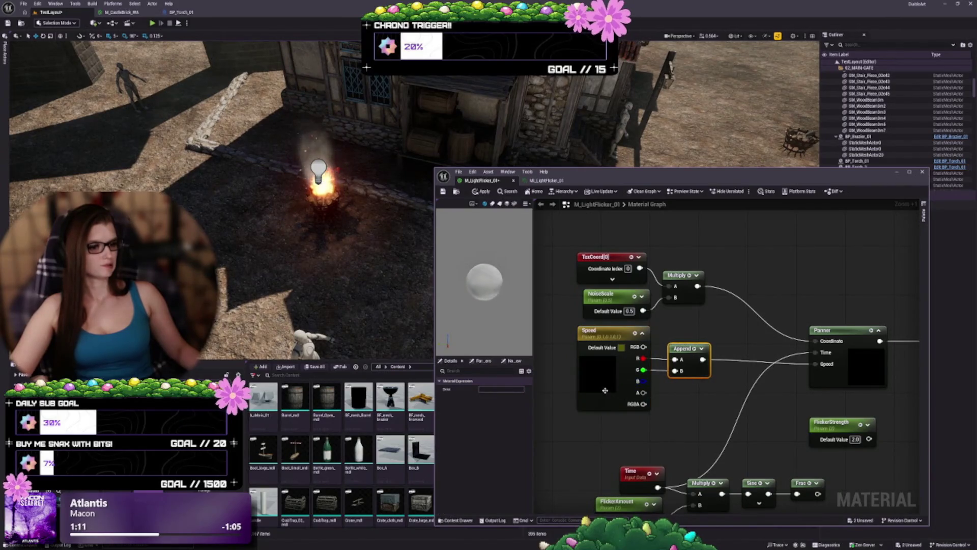
# Delete the Speed vector parameter and add a scalar parameter named X-Speed
pyautogui.click(605, 391)
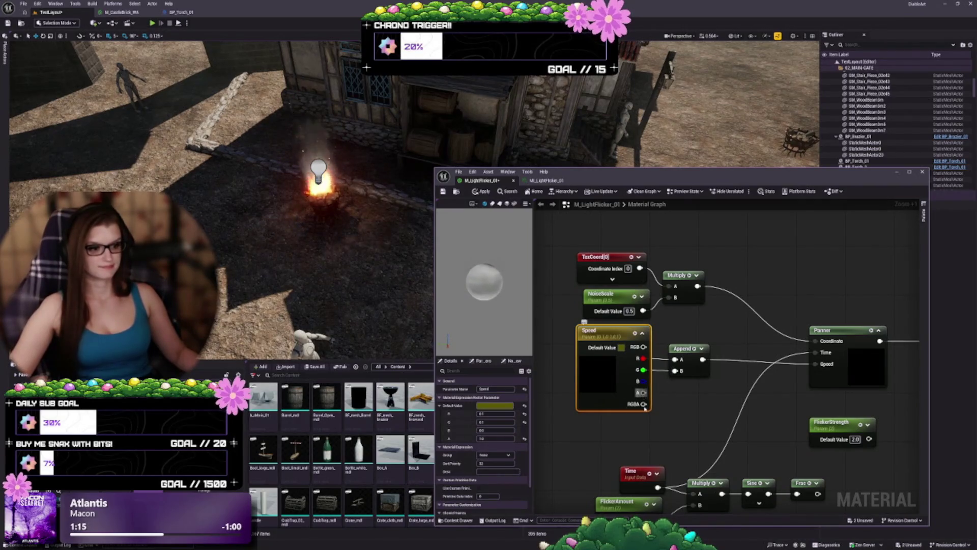
pyautogui.scroll(-1, 675, 403)
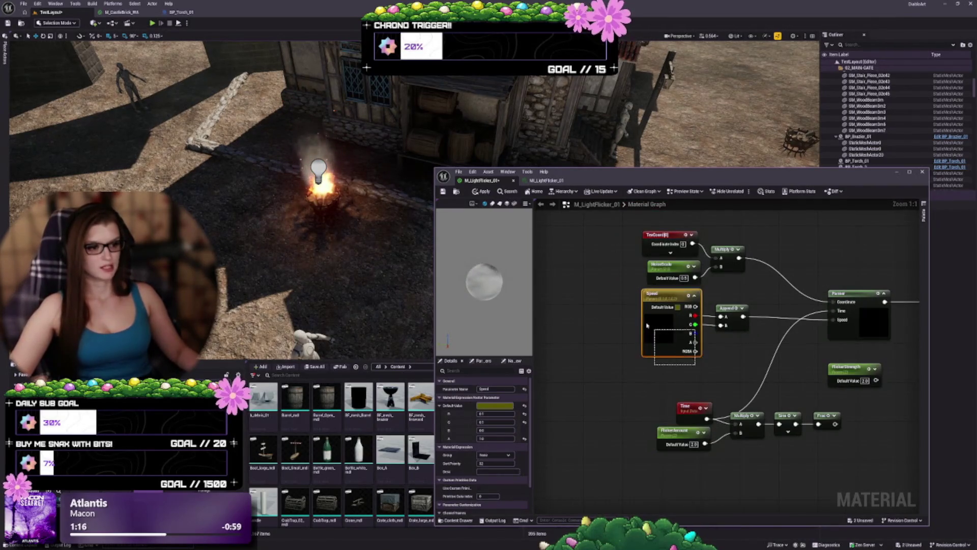
pyautogui.press('Delete')
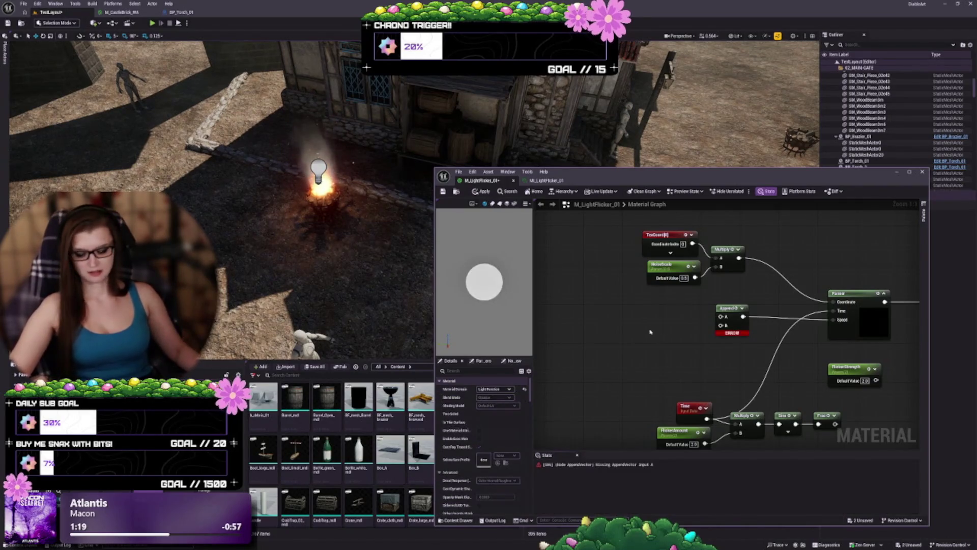
pyautogui.click(650, 332)
pyautogui.write('X-Speed')
pyautogui.press('Return')
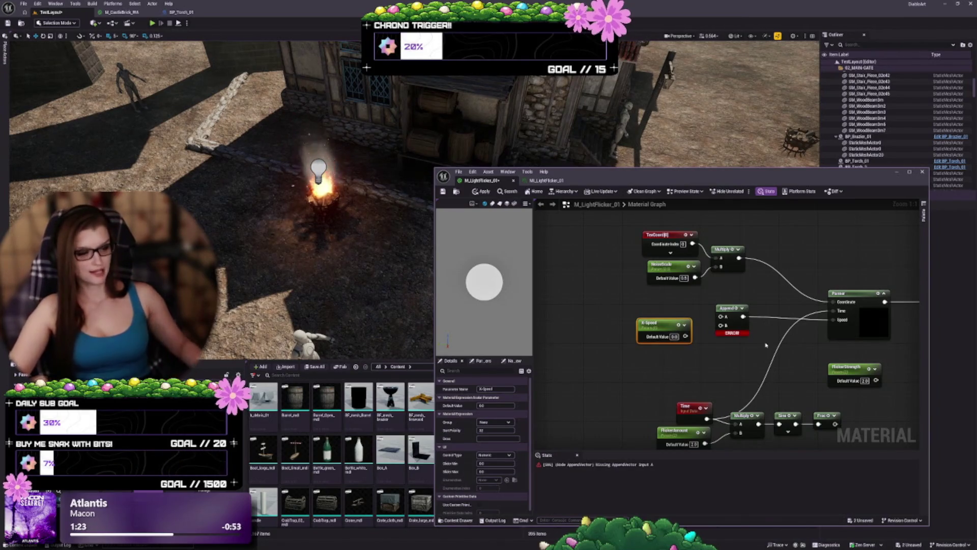
# Add a Y_Speed scalar parameter below X-Speed and set X-Speed's default to 1.0
pyautogui.click(647, 358)
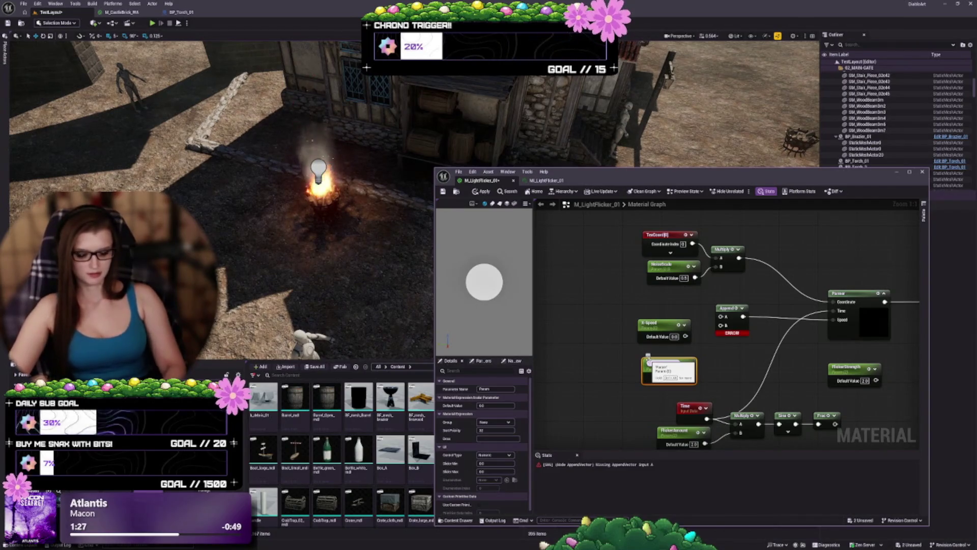
pyautogui.write('Y_Speed')
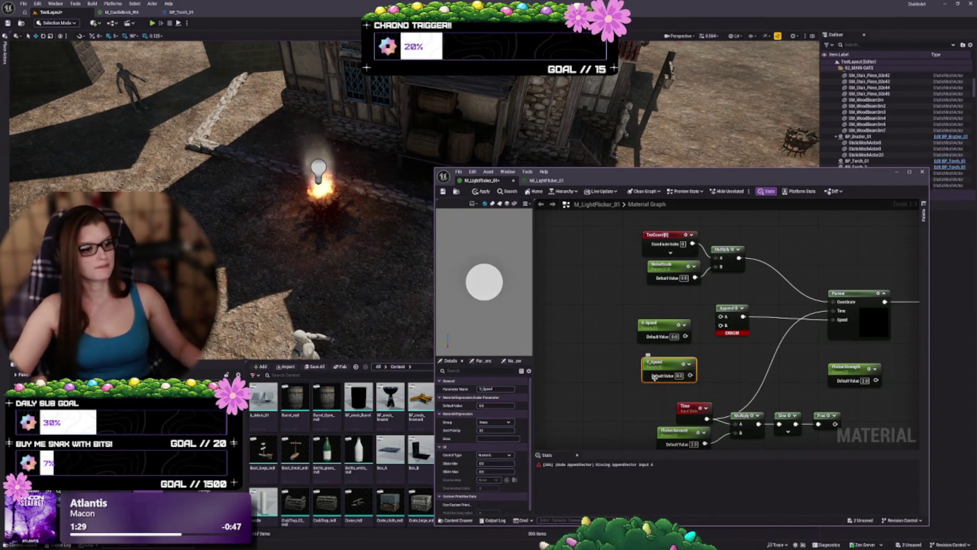
pyautogui.press('Return')
pyautogui.moveTo(658, 352); pyautogui.dragTo(658, 347)
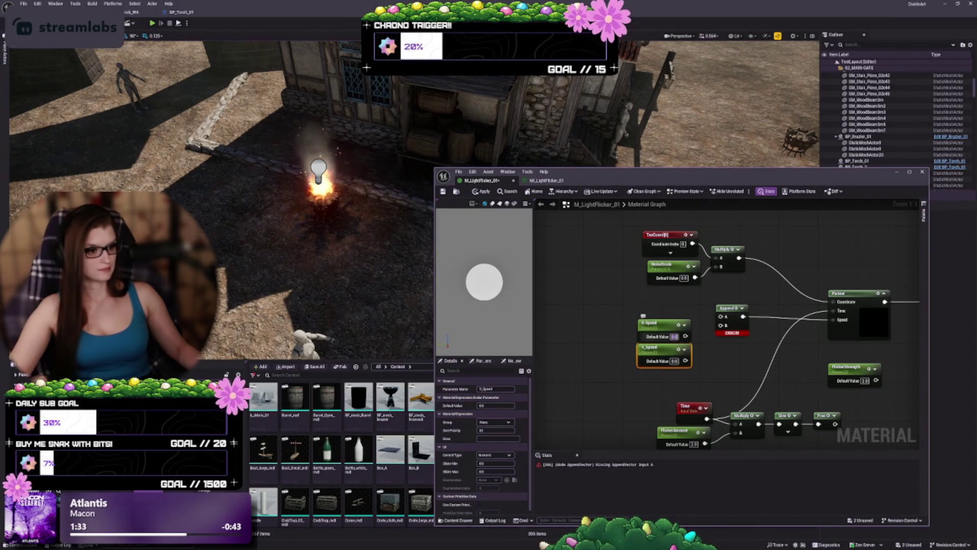
pyautogui.click(674, 336)
pyautogui.write('1')
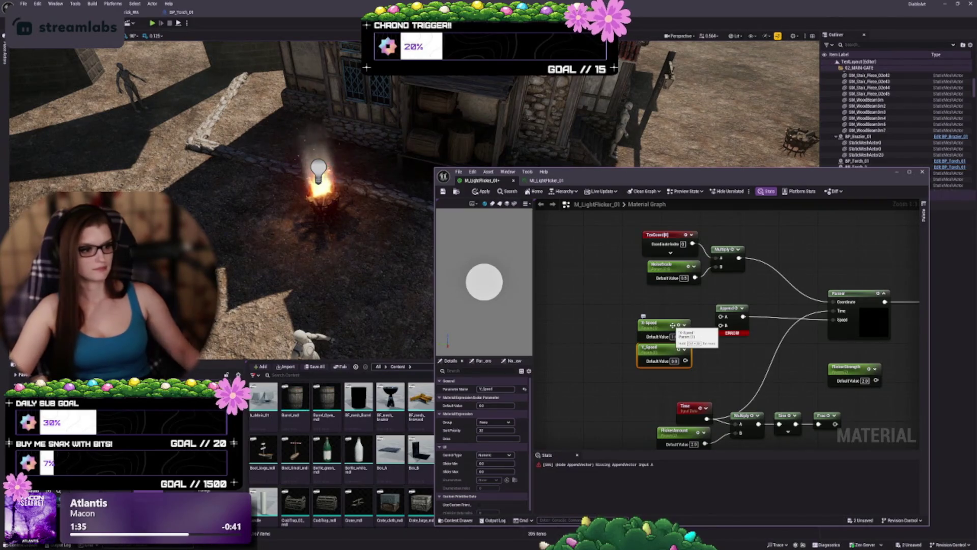
pyautogui.press('Return')
# Set Y_Speed's default to 1, then wire X-Speed into Append A and Y_Speed into Append B
pyautogui.write('1')
pyautogui.press('Return')
pyautogui.moveTo(685, 336); pyautogui.dragTo(715, 321)
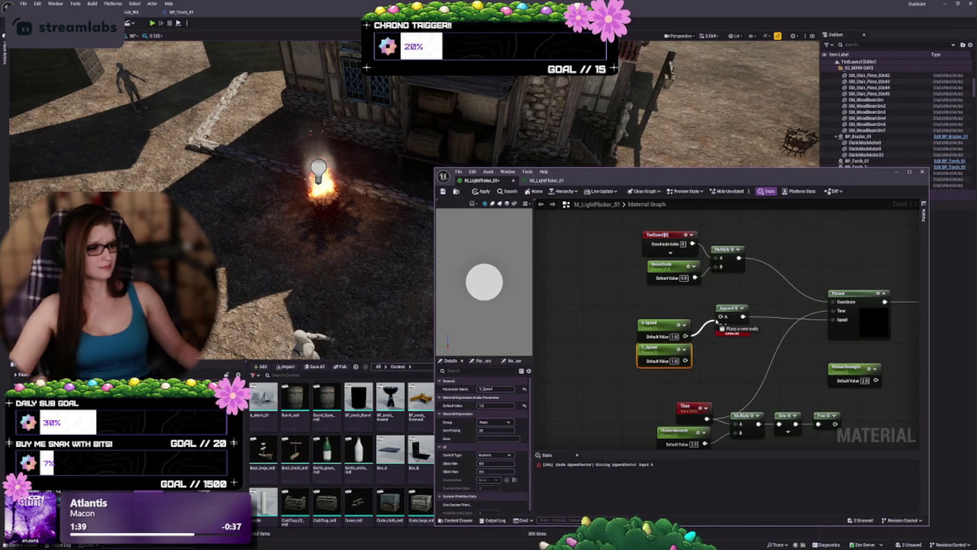
pyautogui.moveTo(685, 360)
pyautogui.mouseDown()
pyautogui.moveTo(720, 325)
pyautogui.moveTo(737, 338)
pyautogui.moveTo(732, 351)
pyautogui.moveTo(601, 300)
pyautogui.mouseUp()
# Rearrange the speed parameters, Append, Panner and Time nodes, and close the shader stats panel
pyautogui.moveTo(656, 324); pyautogui.dragTo(665, 299)
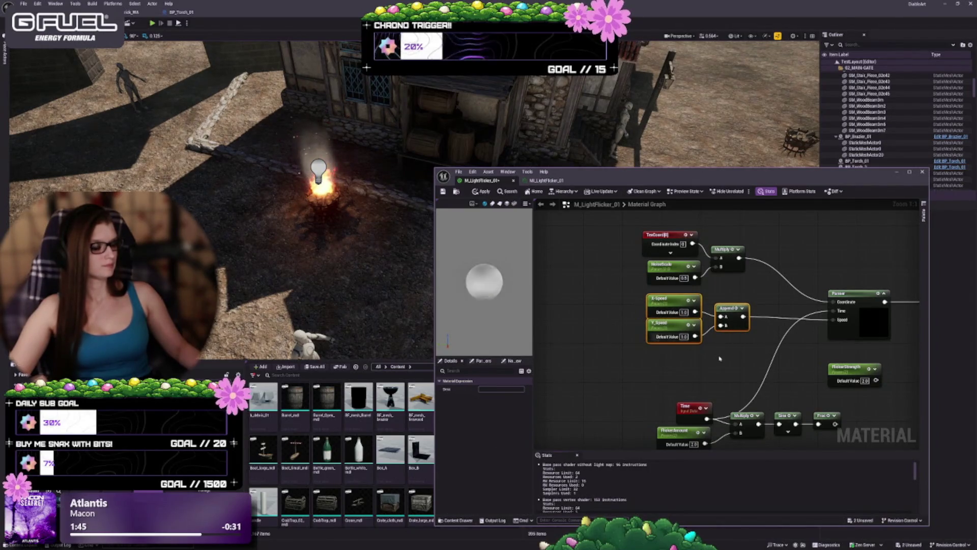
pyautogui.moveTo(719, 358); pyautogui.dragTo(663, 374)
pyautogui.moveTo(800, 354)
pyautogui.mouseDown()
pyautogui.moveTo(748, 346)
pyautogui.moveTo(810, 315)
pyautogui.mouseUp()
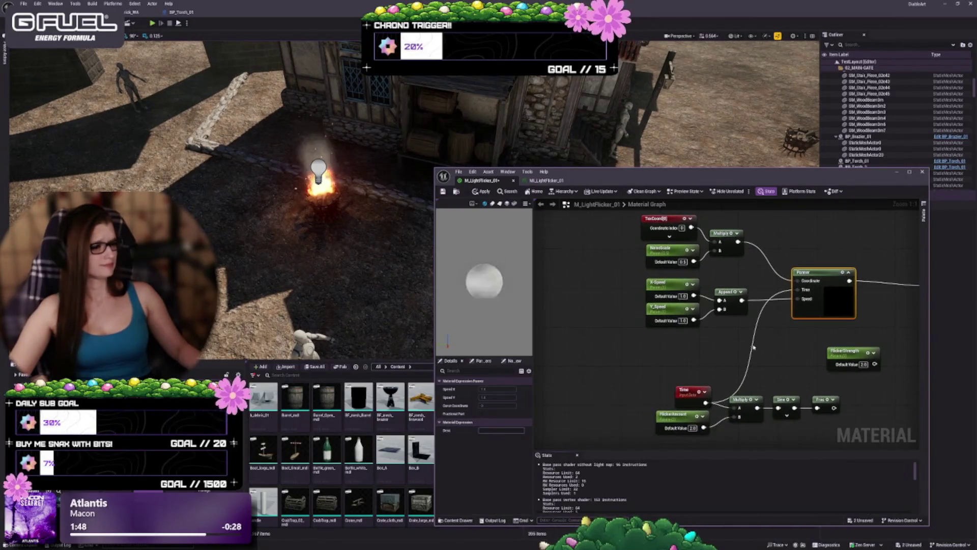
pyautogui.moveTo(753, 347); pyautogui.dragTo(717, 383)
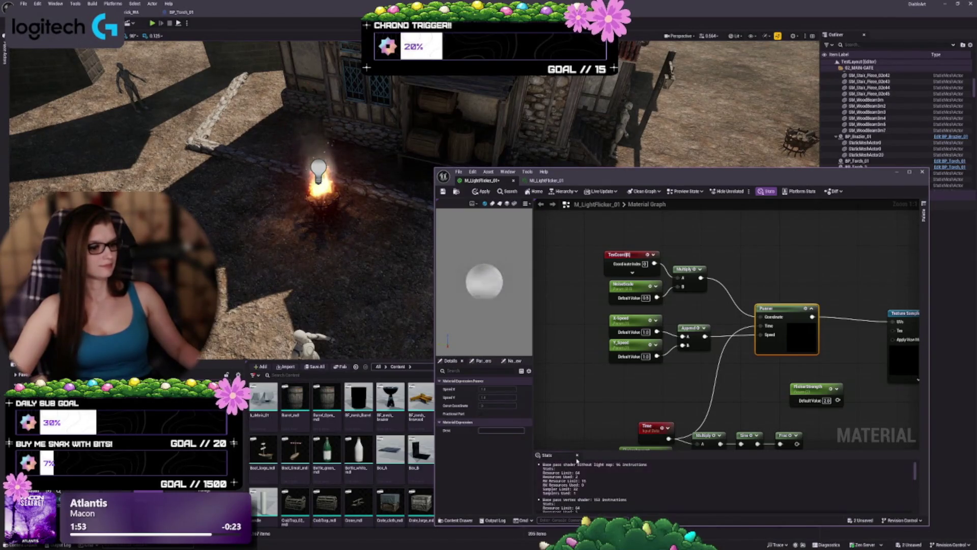
pyautogui.click(577, 456)
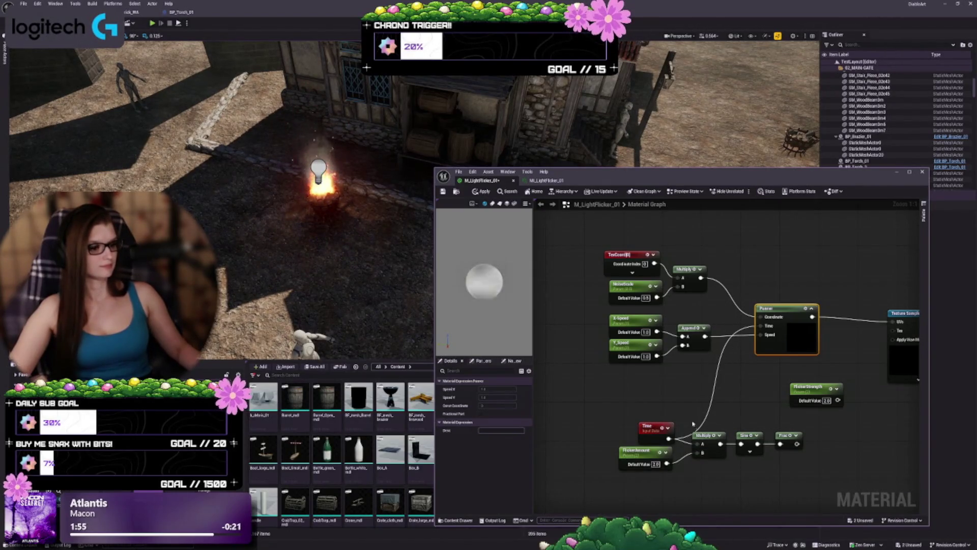
pyautogui.moveTo(694, 428); pyautogui.dragTo(624, 428)
pyautogui.moveTo(729, 342); pyautogui.dragTo(758, 318)
pyautogui.moveTo(583, 427); pyautogui.dragTo(621, 305)
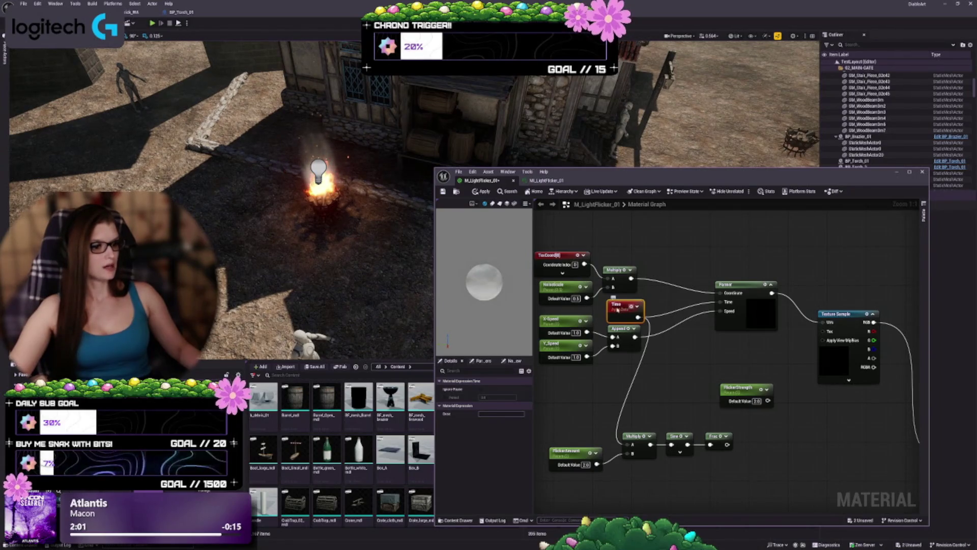
# Position the Time node beside Append and move the Panner node left
pyautogui.moveTo(617, 318); pyautogui.dragTo(628, 285)
pyautogui.click(635, 372)
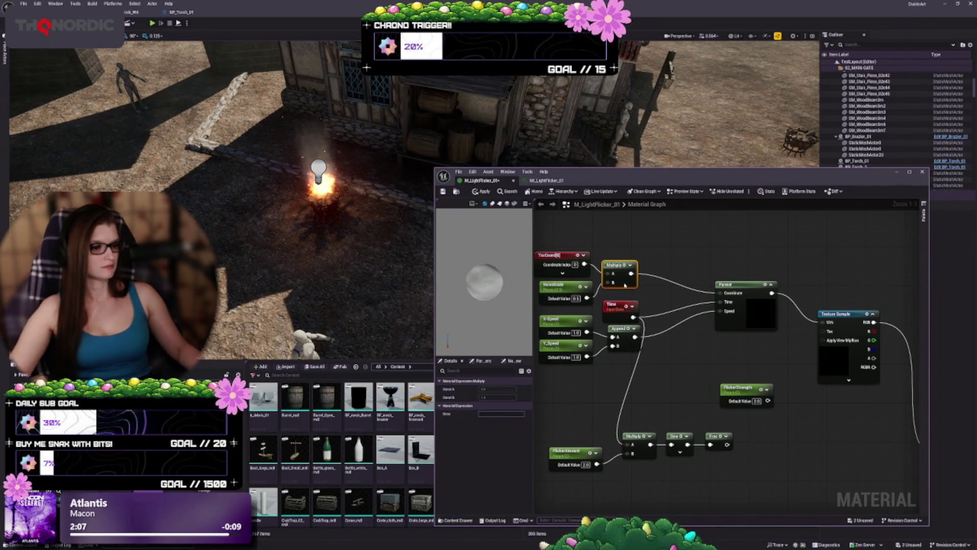
pyautogui.moveTo(629, 309); pyautogui.dragTo(623, 306)
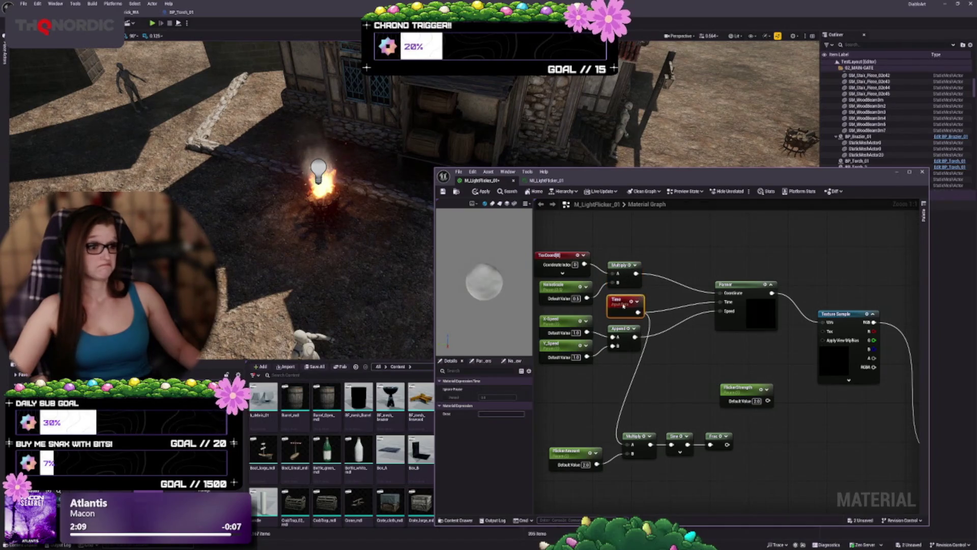
pyautogui.click(653, 351)
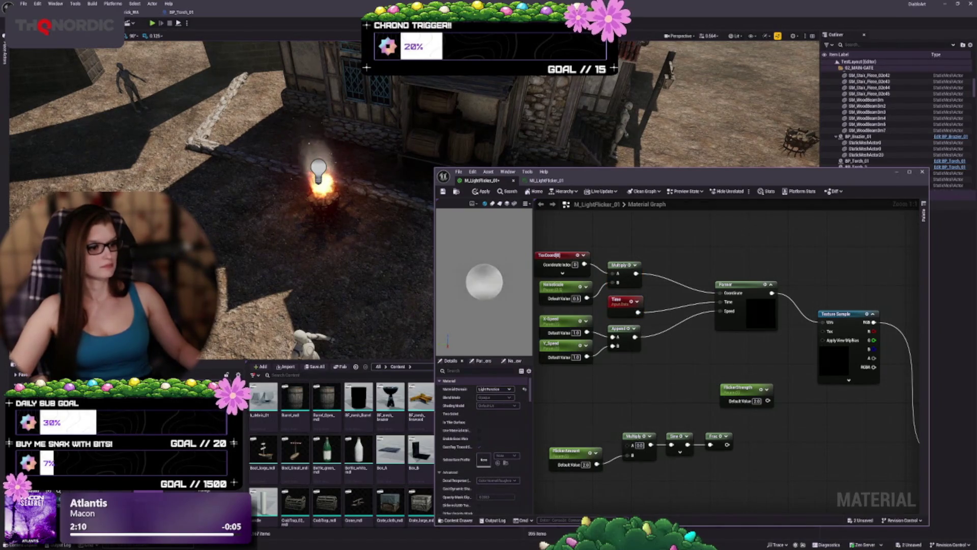
pyautogui.moveTo(773, 305); pyautogui.dragTo(715, 316)
pyautogui.moveTo(733, 356)
pyautogui.mouseDown()
pyautogui.moveTo(747, 343)
pyautogui.moveTo(759, 289)
pyautogui.mouseUp()
# Move the FlickerAmount, Multiply, Sine and Frac nodes down-left, out of the way
pyautogui.moveTo(868, 402)
pyautogui.mouseDown()
pyautogui.moveTo(563, 306)
pyautogui.moveTo(571, 302)
pyautogui.mouseUp()
pyautogui.moveTo(623, 399)
pyautogui.mouseDown()
pyautogui.moveTo(755, 392)
pyautogui.moveTo(570, 459)
pyautogui.mouseUp()
pyautogui.moveTo(789, 363); pyautogui.dragTo(652, 443)
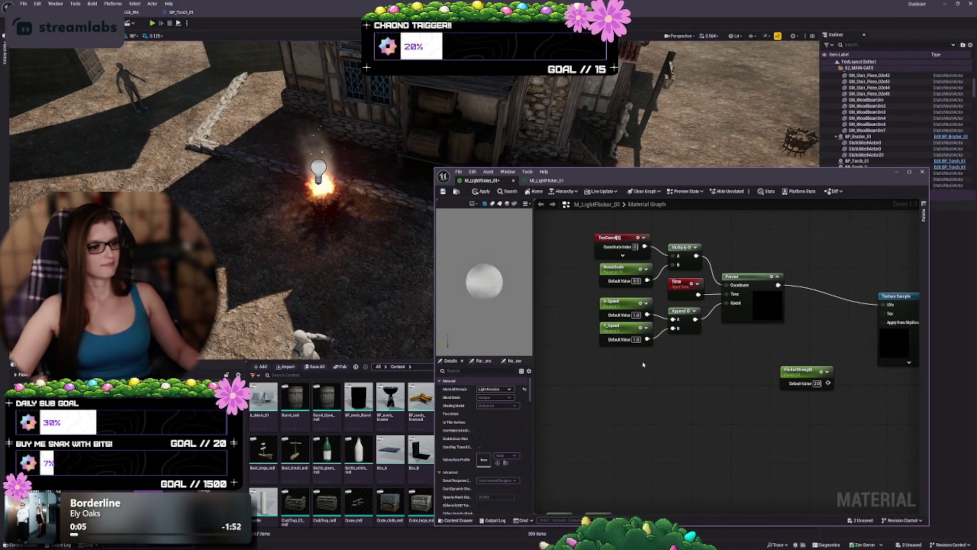
pyautogui.moveTo(622, 330); pyautogui.dragTo(624, 334)
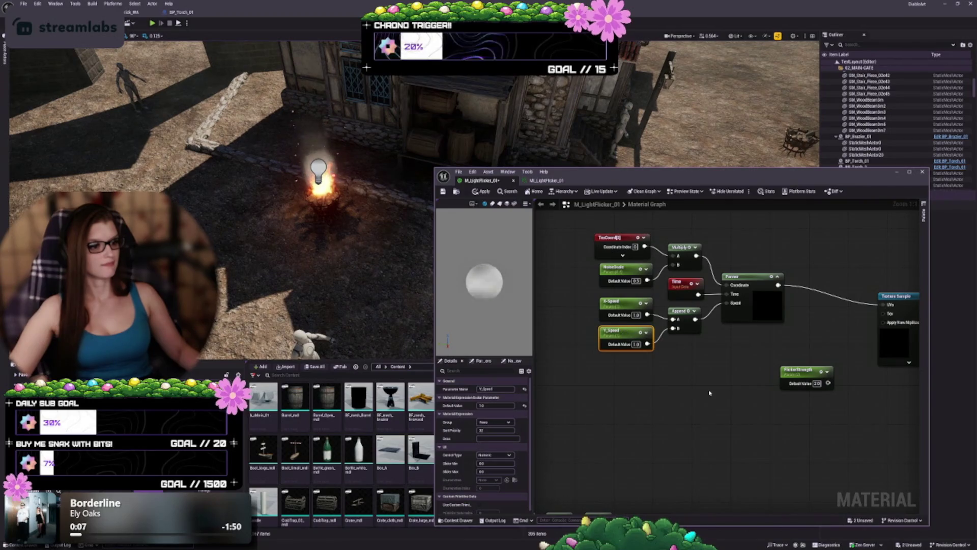
# Reposition the Texture Sample and FlickerStrength nodes further left
pyautogui.moveTo(709, 392); pyautogui.dragTo(609, 410)
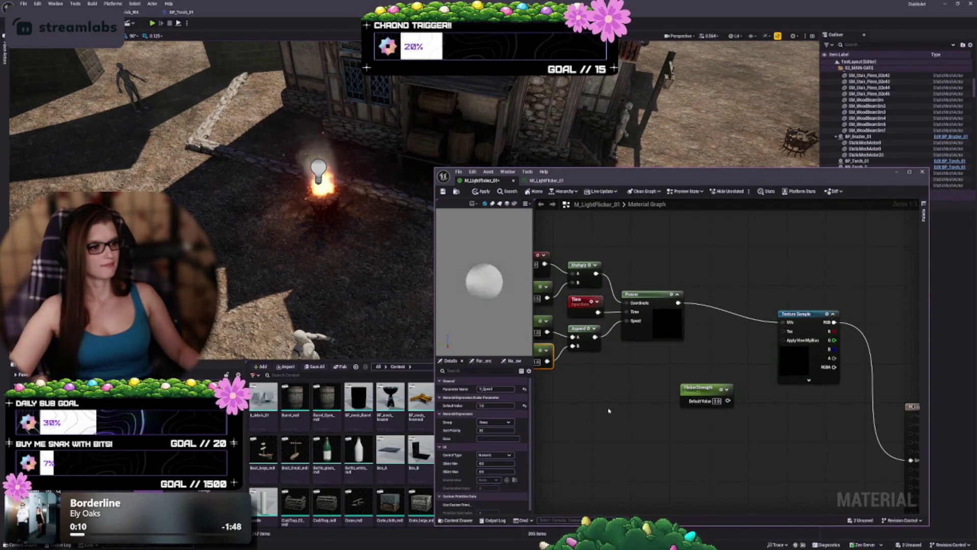
pyautogui.moveTo(644, 426)
pyautogui.mouseDown()
pyautogui.moveTo(554, 349)
pyautogui.moveTo(666, 390)
pyautogui.mouseUp()
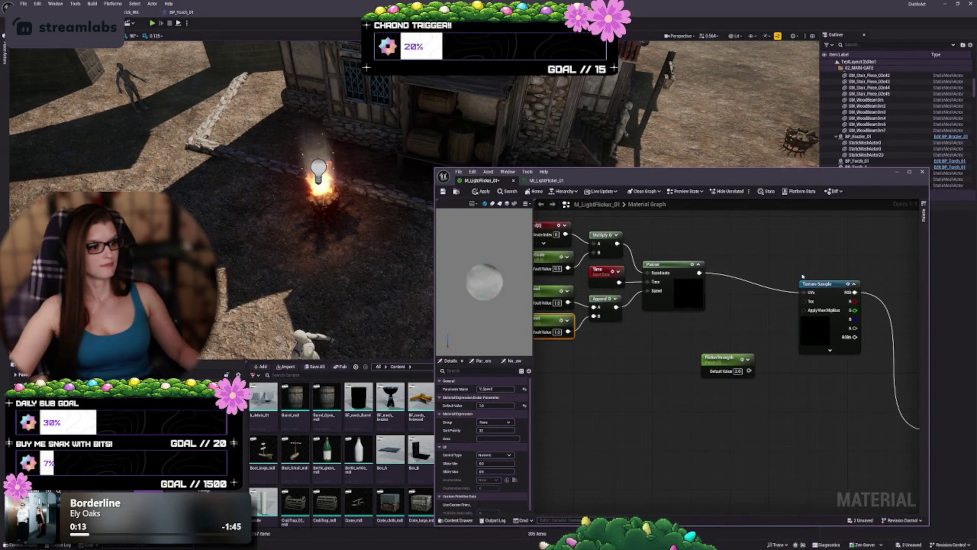
pyautogui.click(825, 301)
pyautogui.moveTo(826, 301)
pyautogui.mouseDown()
pyautogui.moveTo(833, 375)
pyautogui.moveTo(840, 340)
pyautogui.moveTo(775, 363)
pyautogui.mouseUp()
pyautogui.moveTo(901, 365); pyautogui.dragTo(753, 356)
pyautogui.moveTo(760, 287)
pyautogui.mouseDown()
pyautogui.moveTo(687, 286)
pyautogui.moveTo(698, 305)
pyautogui.mouseUp()
# Apply the material changes and bring the M_LightFlicker_01 output node into view
pyautogui.click(482, 192)
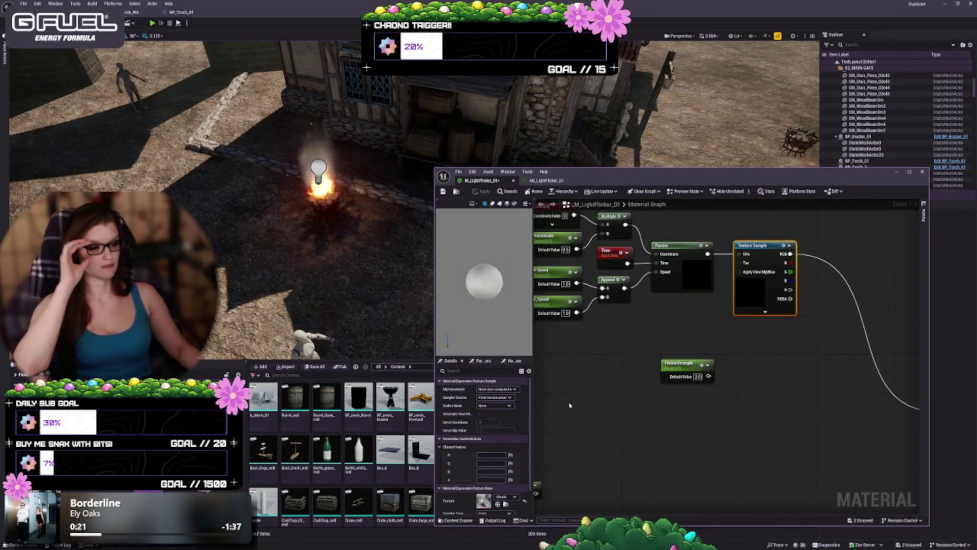
pyautogui.moveTo(590, 374)
pyautogui.mouseDown()
pyautogui.moveTo(706, 428)
pyautogui.moveTo(696, 449)
pyautogui.mouseUp()
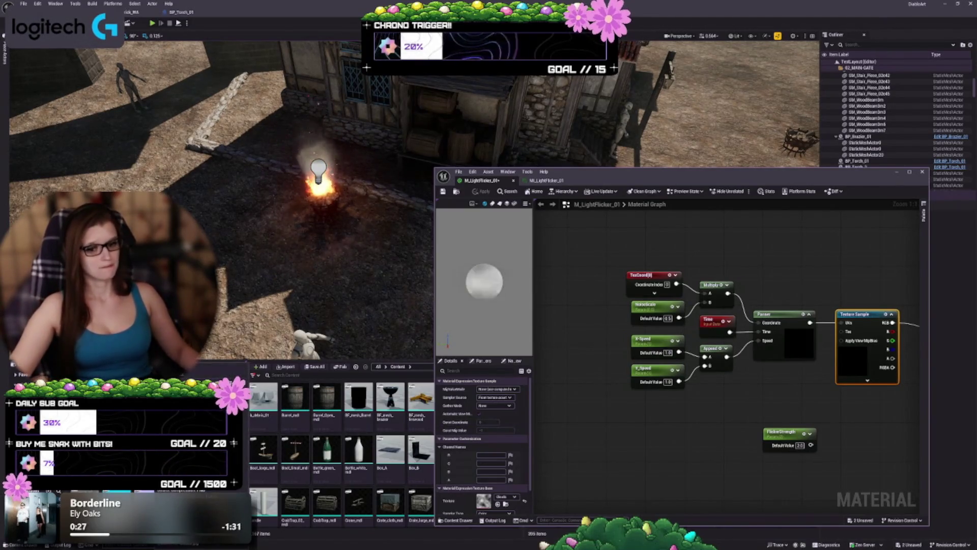
pyautogui.moveTo(849, 436); pyautogui.dragTo(671, 374)
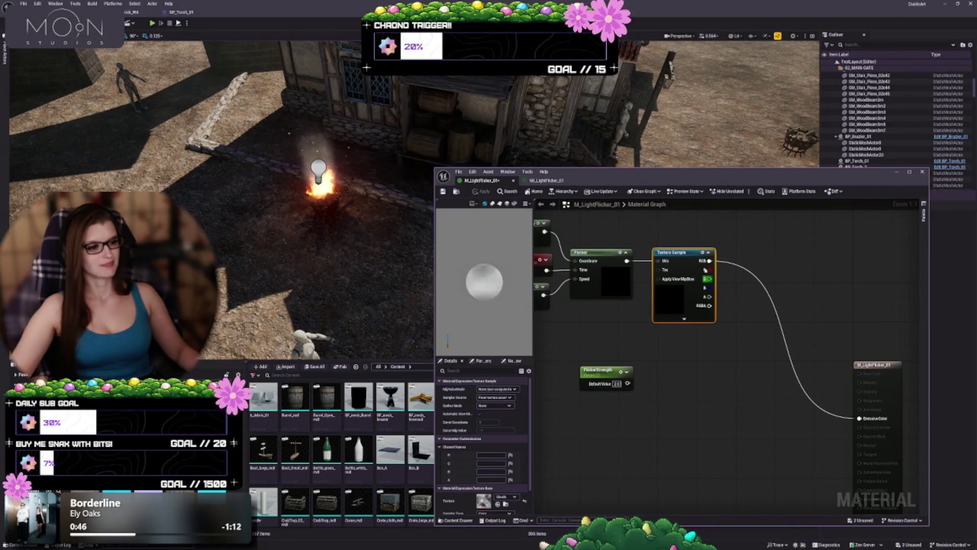
pyautogui.moveTo(710, 261)
pyautogui.mouseDown()
pyautogui.moveTo(748, 270)
pyautogui.moveTo(737, 366)
pyautogui.mouseUp()
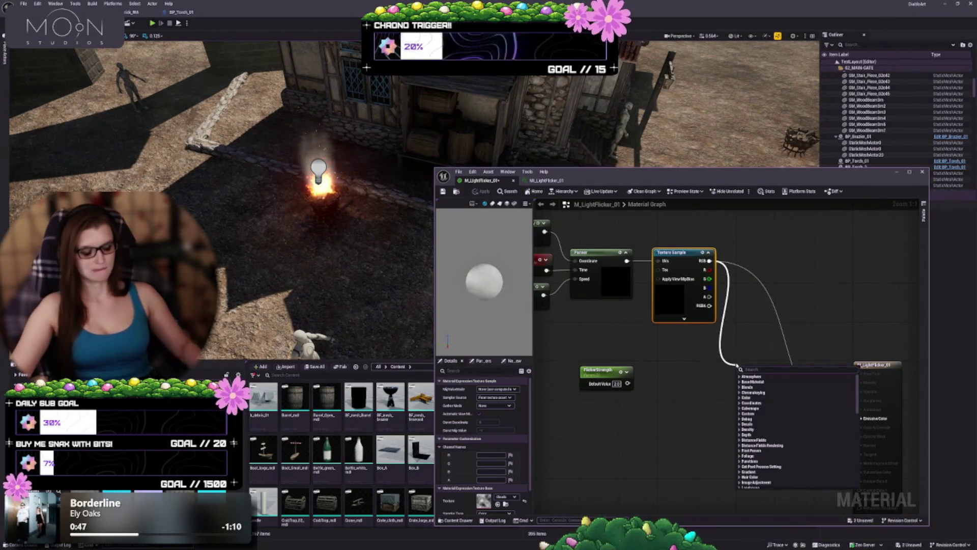
# Add a Power node off the Texture Sample RGB, with FlickerStrength as exponent, and apply
pyautogui.write('power')
pyautogui.press('Return')
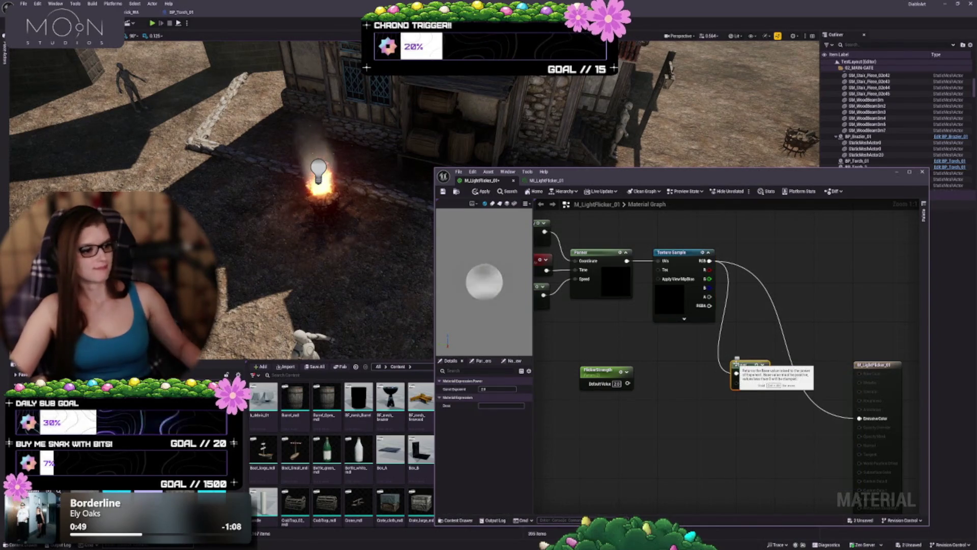
pyautogui.moveTo(628, 384)
pyautogui.mouseDown()
pyautogui.moveTo(738, 383)
pyautogui.moveTo(859, 418)
pyautogui.mouseUp()
pyautogui.click(756, 365)
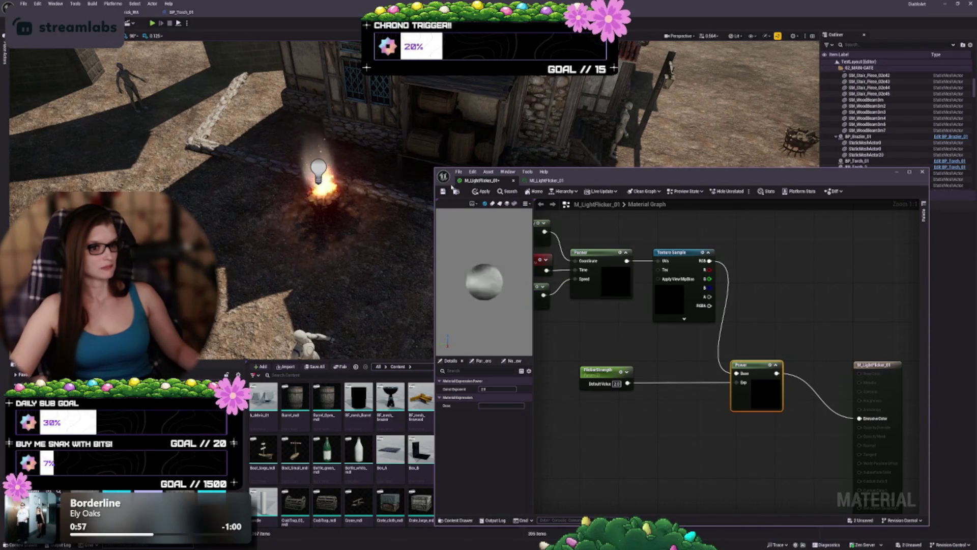
pyautogui.hotkey('ctrl', 's')
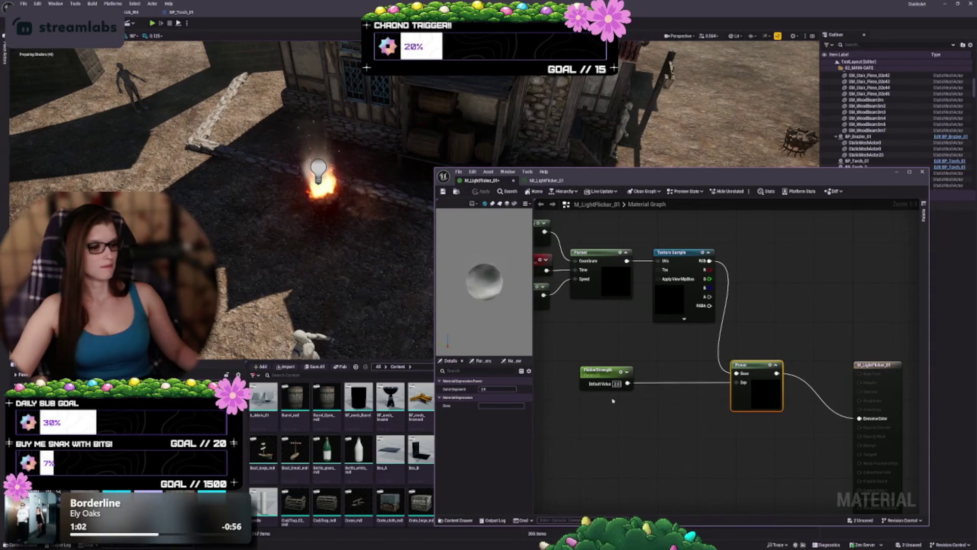
# Arrange FlickerStrength next to the Power node and raise both higher
pyautogui.moveTo(597, 377)
pyautogui.mouseDown()
pyautogui.moveTo(675, 377)
pyautogui.moveTo(658, 432)
pyautogui.moveTo(661, 383)
pyautogui.mouseUp()
pyautogui.click(710, 394)
pyautogui.moveTo(698, 429); pyautogui.dragTo(703, 354)
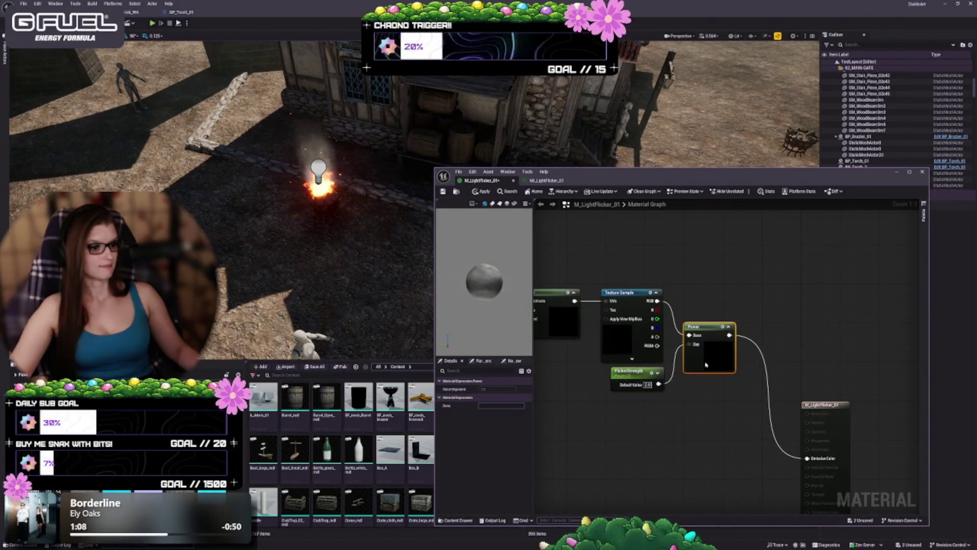
# Set the NoiseScale parameter's default value to 0.1 and apply
pyautogui.click(688, 439)
pyautogui.moveTo(688, 439); pyautogui.dragTo(813, 407)
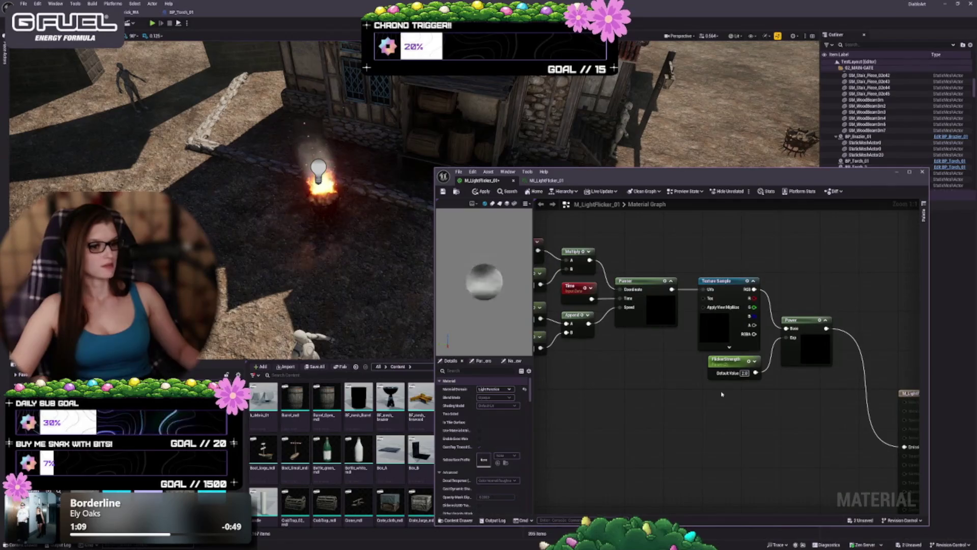
pyautogui.moveTo(684, 390); pyautogui.dragTo(711, 411)
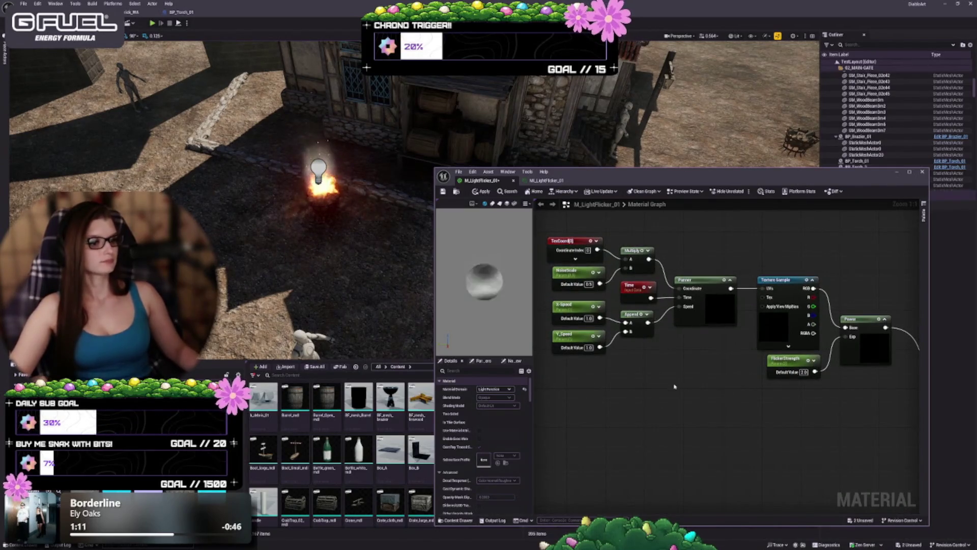
pyautogui.moveTo(638, 400); pyautogui.dragTo(689, 417)
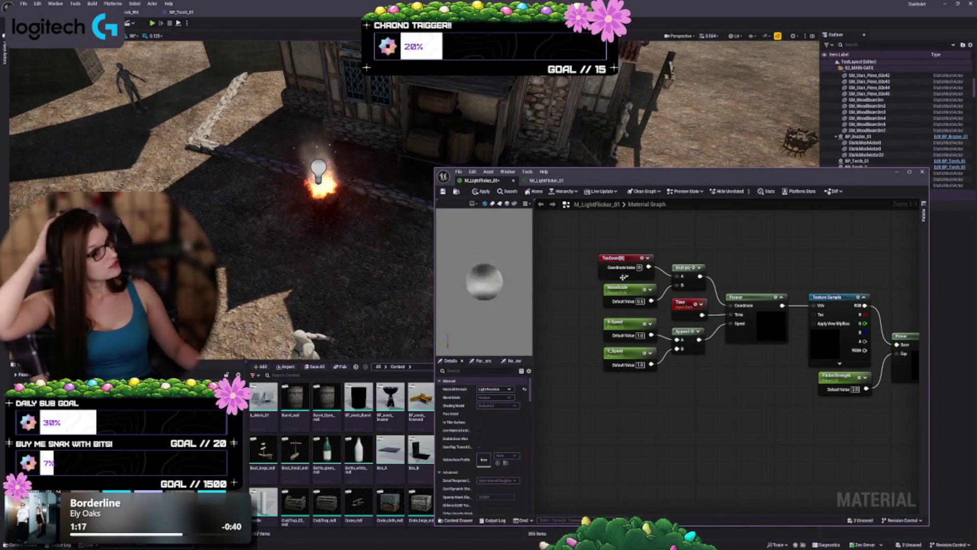
pyautogui.click(626, 294)
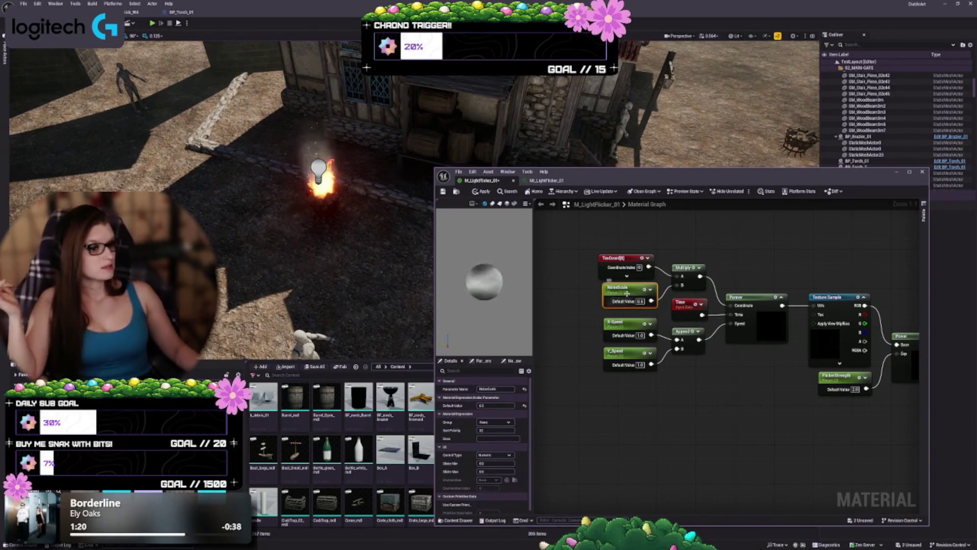
pyautogui.write('0.1')
pyautogui.press('Return')
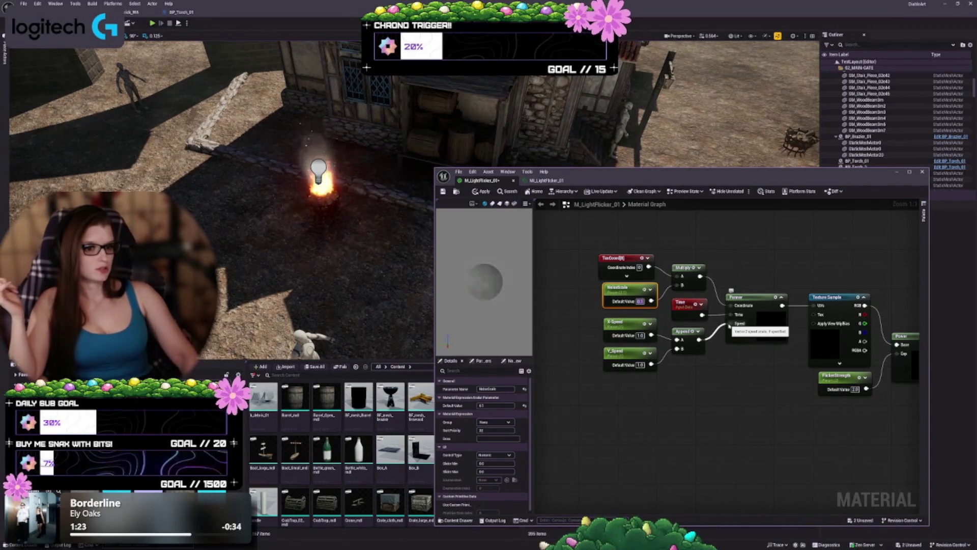
pyautogui.click(481, 192)
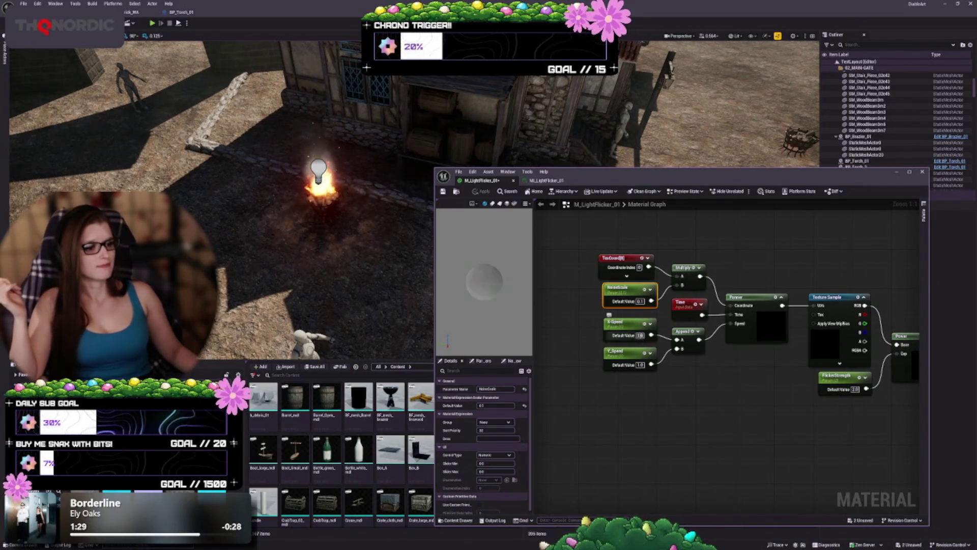
# Set the X_Speed and Y_Speed defaults to 0.1 each and apply
pyautogui.write('0.1')
pyautogui.press('Return')
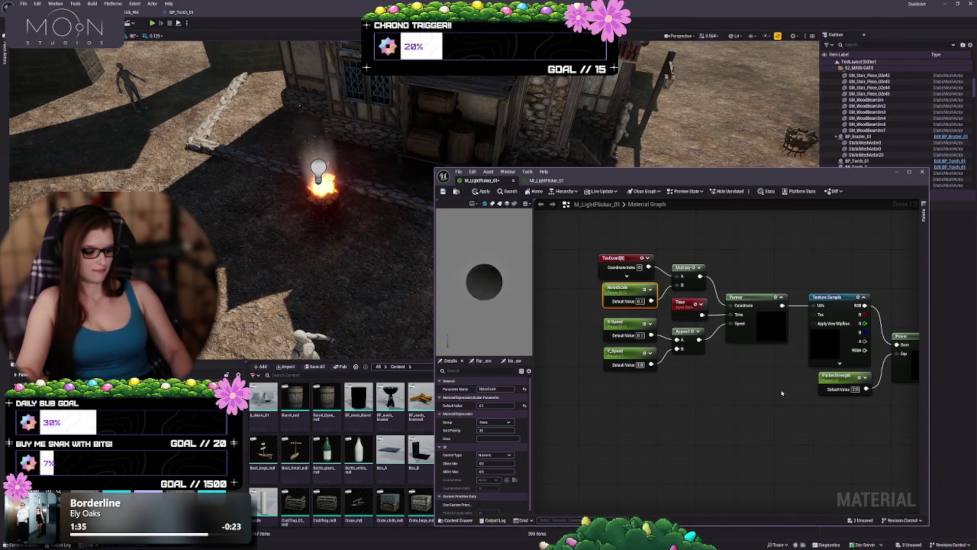
pyautogui.write('0.1')
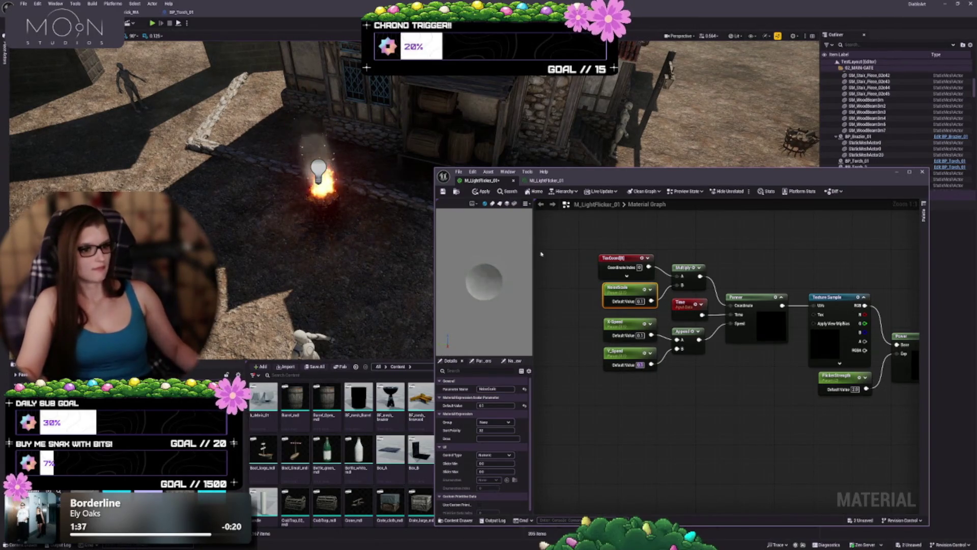
pyautogui.click(484, 191)
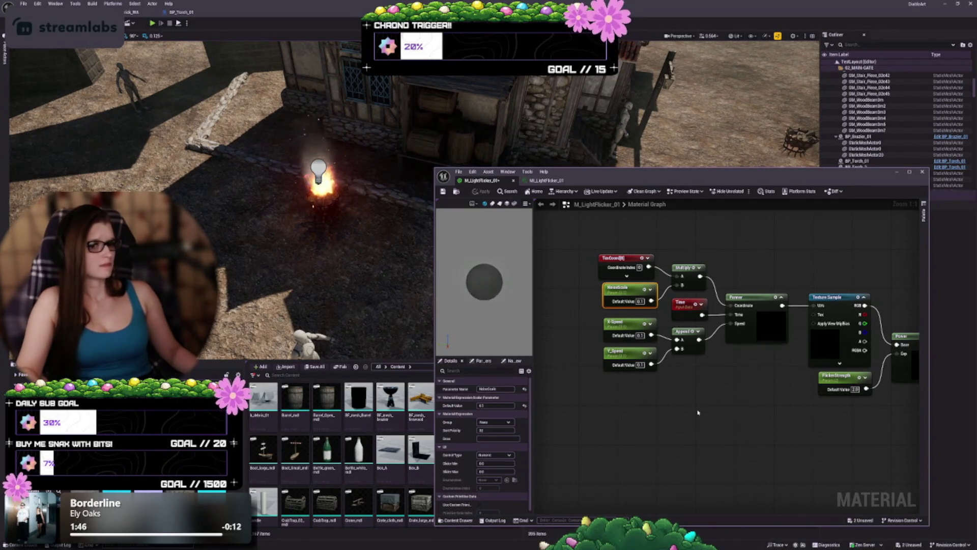
pyautogui.scroll(-5, 722, 415)
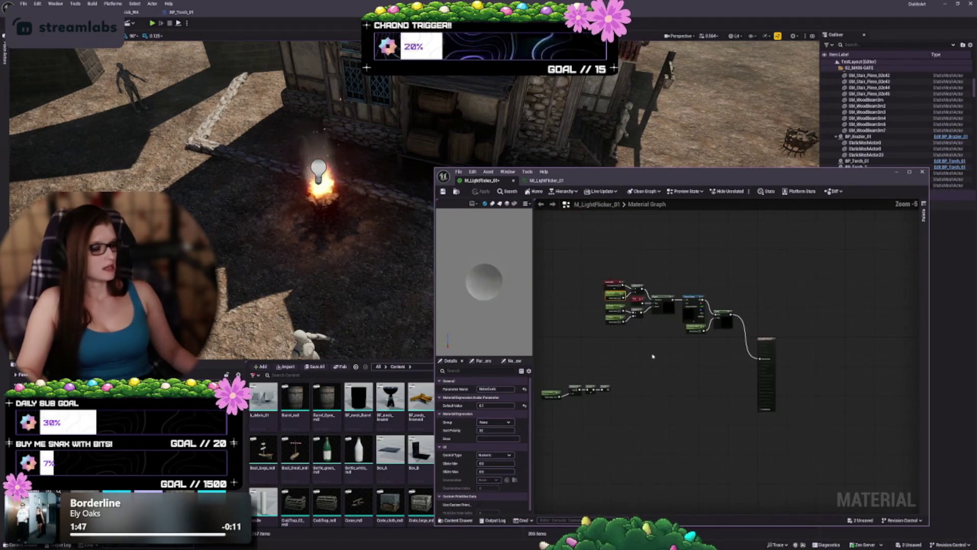
# Review the full M_LightFlicker_01 graph, then save the material from the toolbar
pyautogui.moveTo(681, 347); pyautogui.dragTo(696, 350)
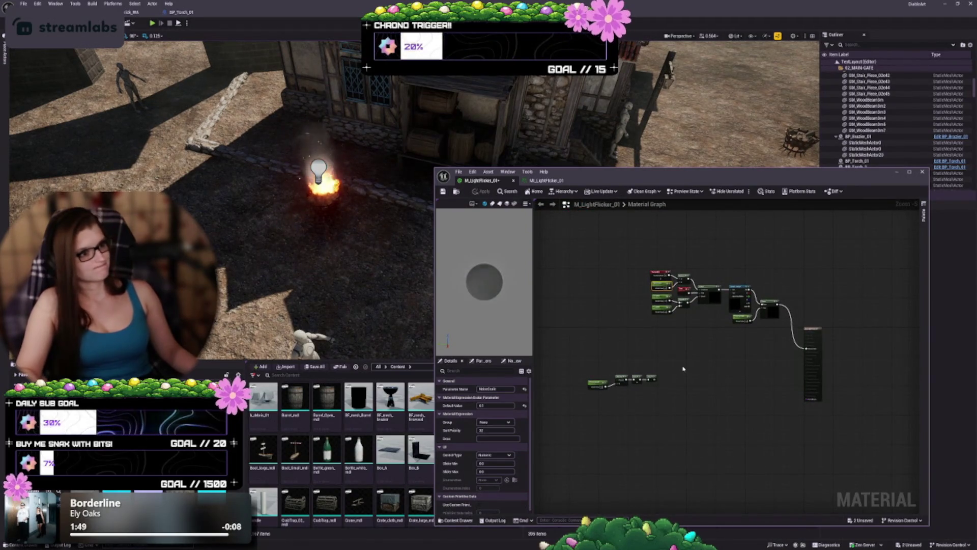
pyautogui.scroll(3, 672, 384)
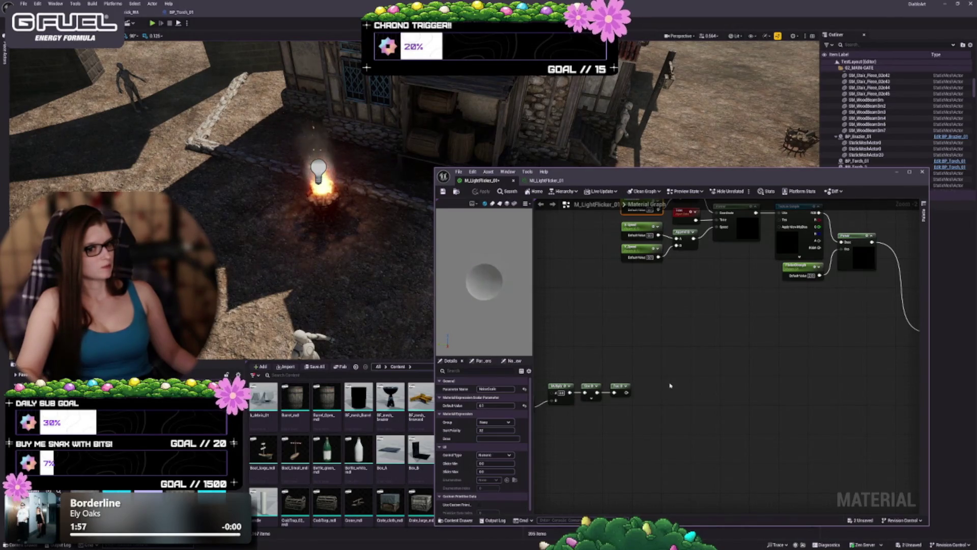
pyautogui.press('Home')
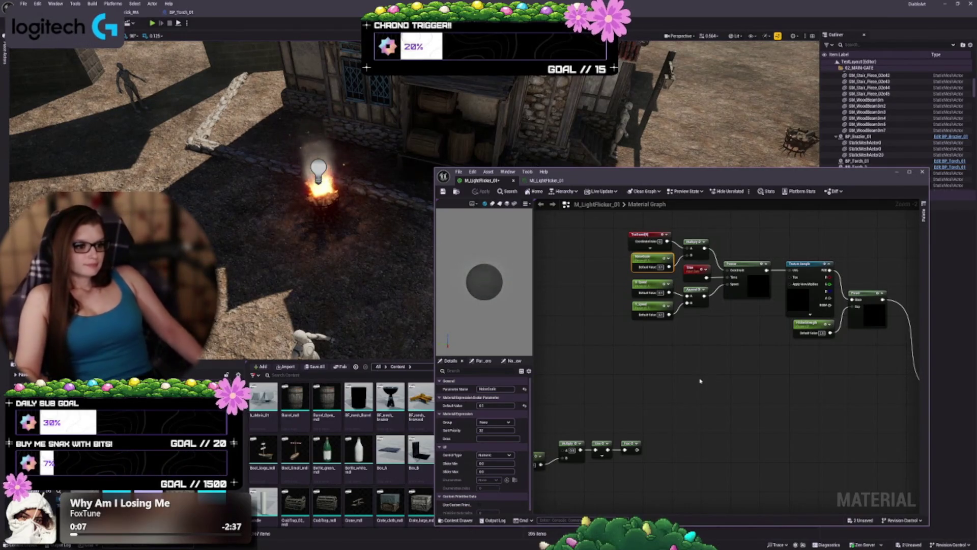
pyautogui.scroll(2, 700, 407)
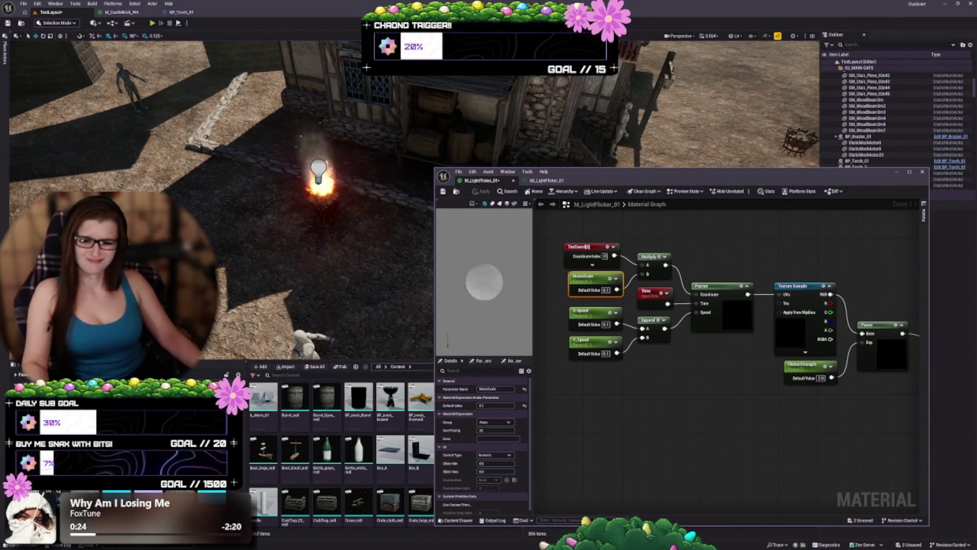
pyautogui.moveTo(648, 410); pyautogui.dragTo(634, 399)
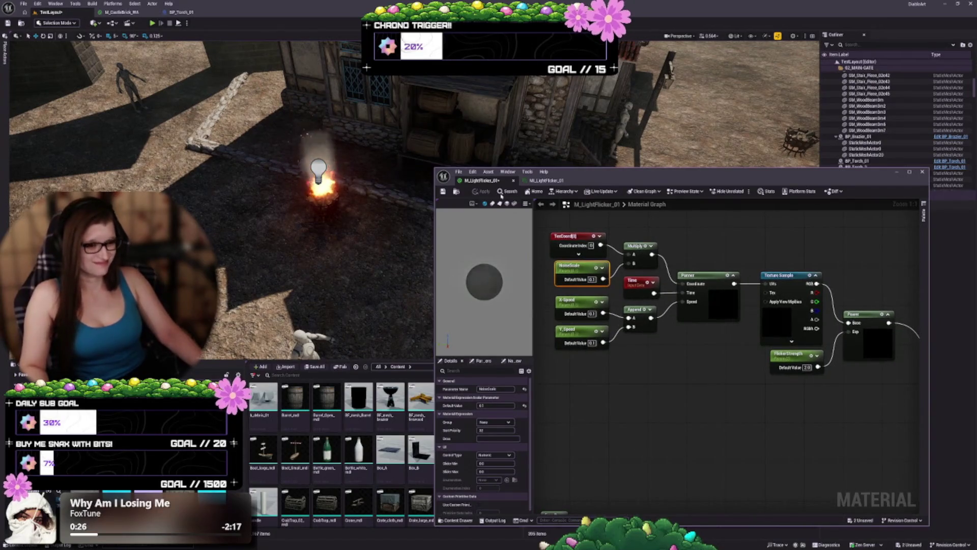
pyautogui.click(443, 192)
pyautogui.moveTo(612, 427); pyautogui.dragTo(609, 430)
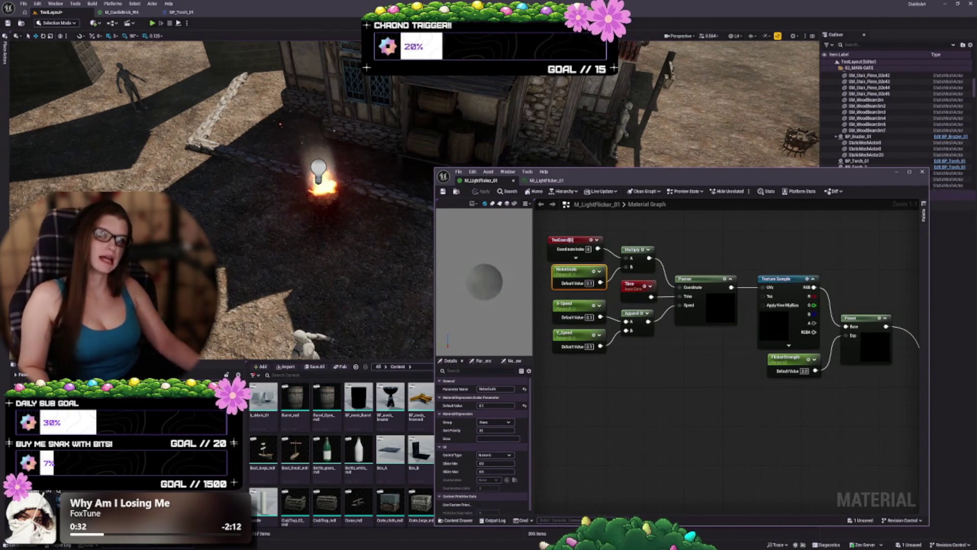
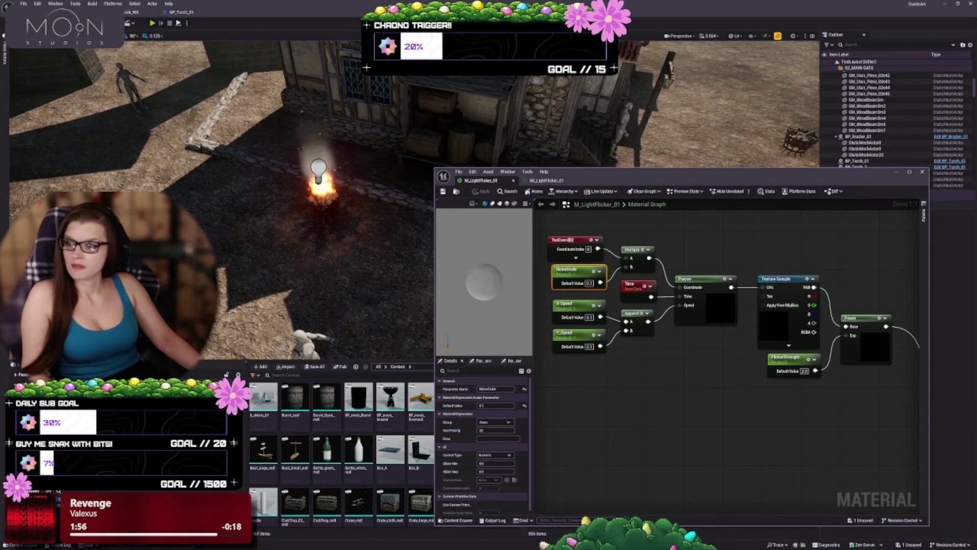
# Close the M_LightFlicker_01 material editor and bring the view closer to the burning brazier
pyautogui.moveTo(643, 177); pyautogui.dragTo(579, 141)
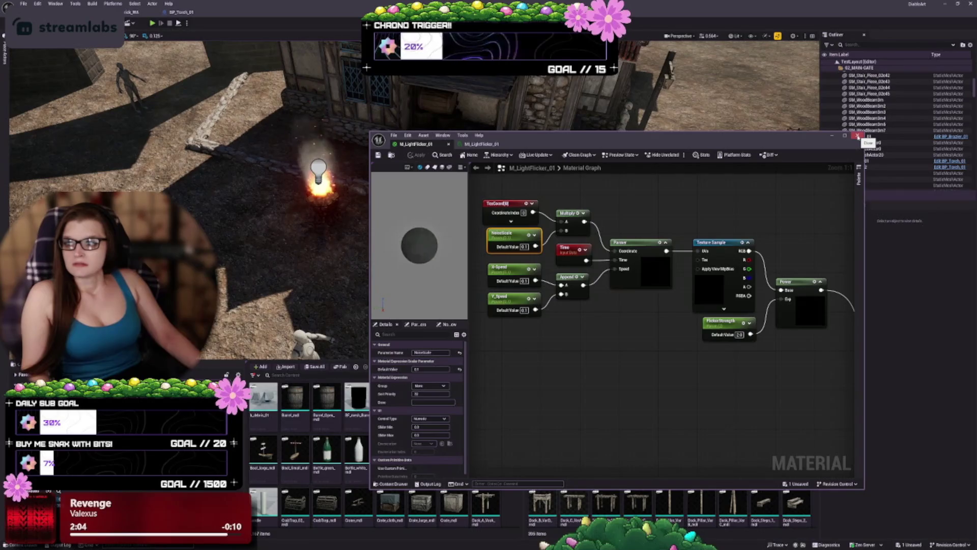
pyautogui.click(858, 137)
pyautogui.moveTo(487, 220)
pyautogui.mouseDown()
pyautogui.moveTo(473, 208)
pyautogui.moveTo(486, 221)
pyautogui.mouseUp()
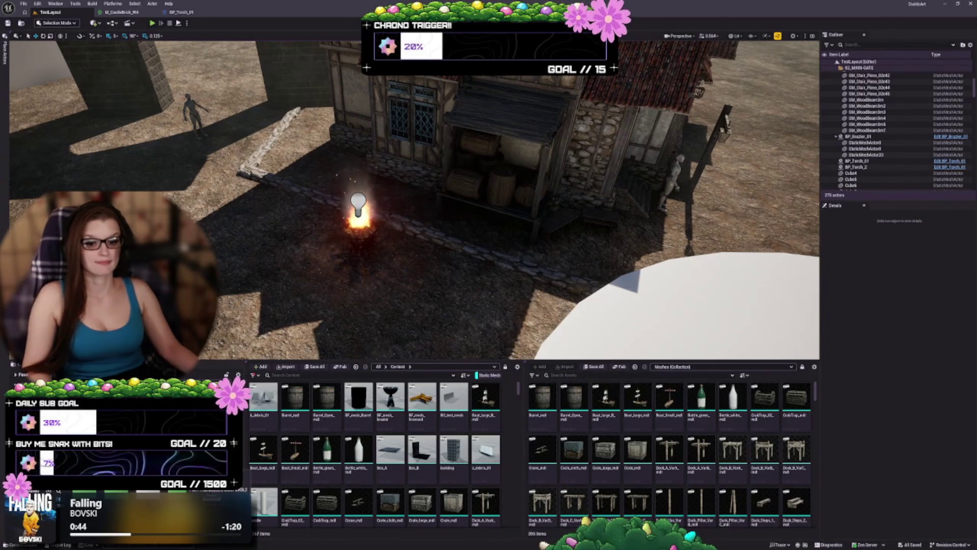
# Pick an asset type from the Content Browser's create menu, then clear the M_FlickeringLight graph selection
pyautogui.rightClick(232, 167)
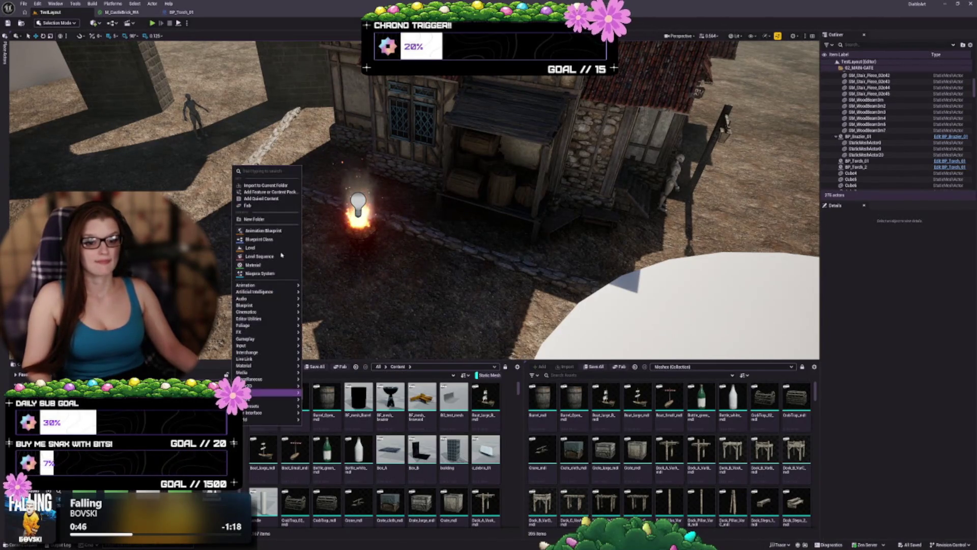
pyautogui.click(263, 218)
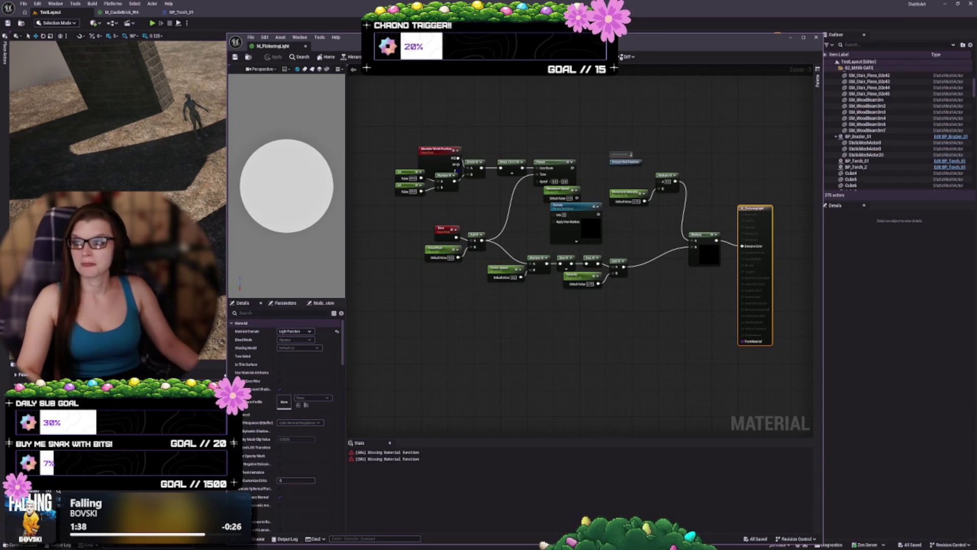
pyautogui.click(445, 337)
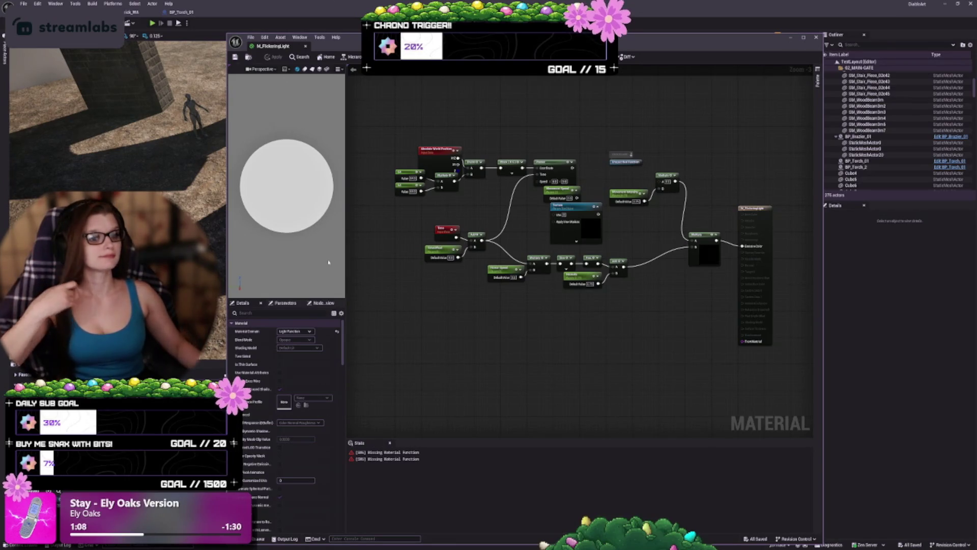
# Survey the graph from output to Absolute World Position, then nudge the Texture parameter node left
pyautogui.scroll(1, 497, 327)
pyautogui.scroll(1, 524, 219)
pyautogui.moveTo(524, 220); pyautogui.dragTo(518, 243)
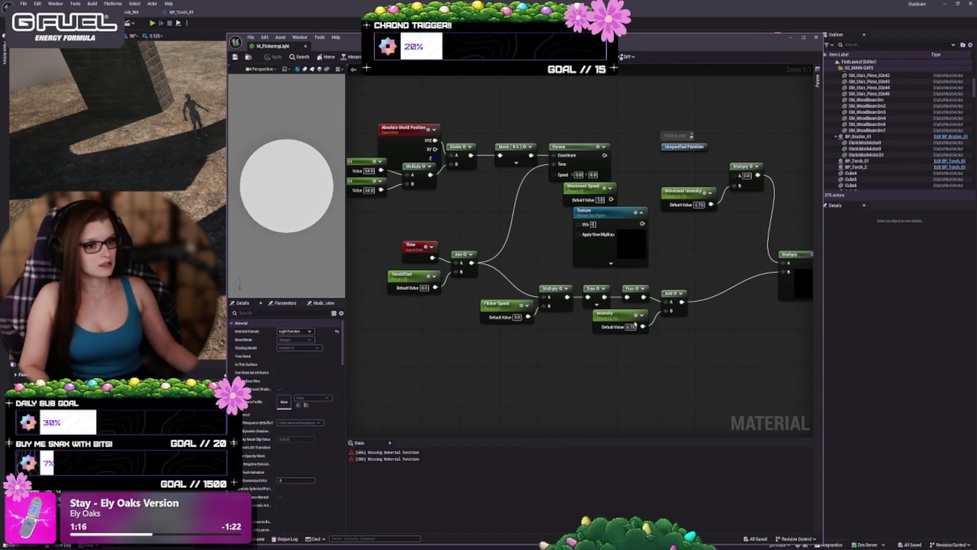
pyautogui.moveTo(694, 392)
pyautogui.mouseDown()
pyautogui.moveTo(614, 383)
pyautogui.moveTo(612, 413)
pyautogui.mouseUp()
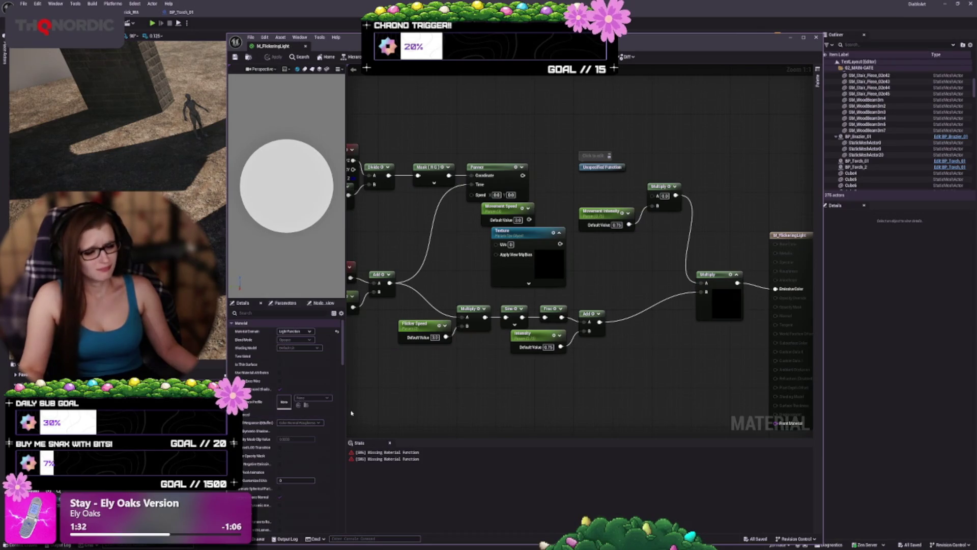
pyautogui.moveTo(398, 416)
pyautogui.mouseDown()
pyautogui.moveTo(524, 353)
pyautogui.moveTo(632, 399)
pyautogui.moveTo(547, 386)
pyautogui.mouseUp()
pyautogui.scroll(-1, 523, 353)
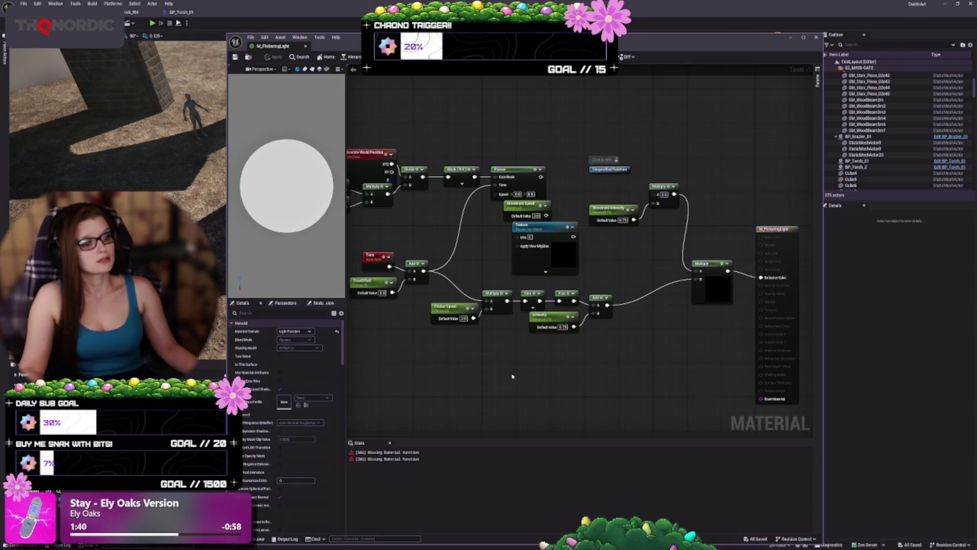
pyautogui.moveTo(560, 254); pyautogui.dragTo(535, 256)
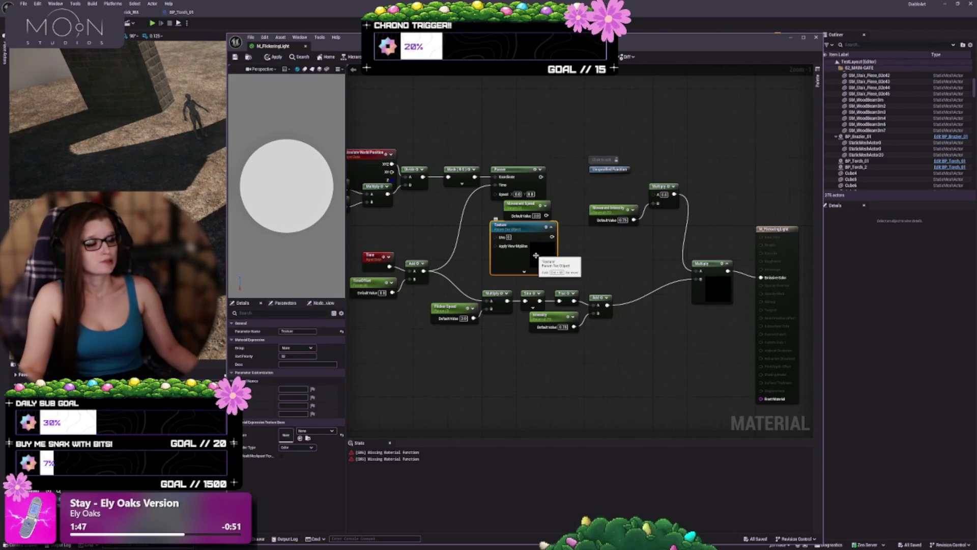
pyautogui.scroll(1, 586, 247)
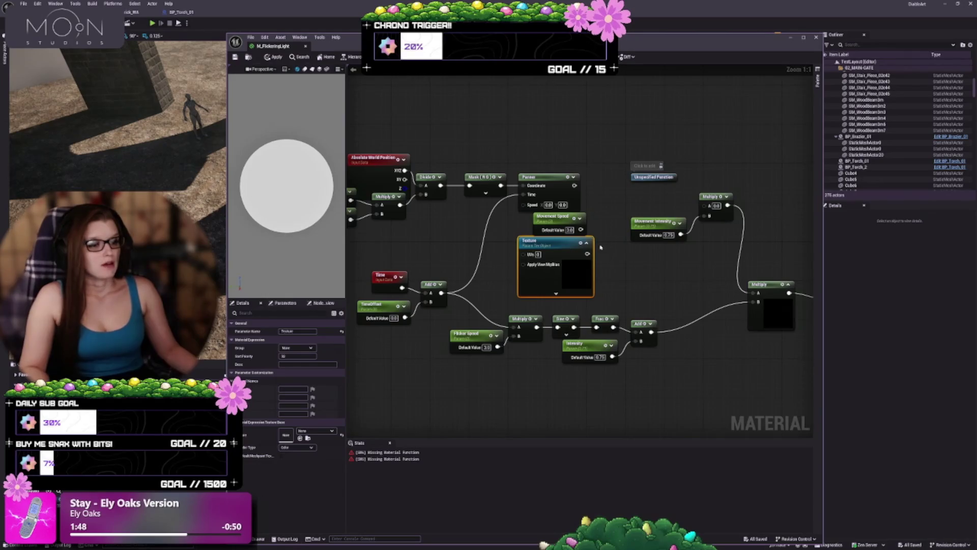
pyautogui.scroll(1, 600, 247)
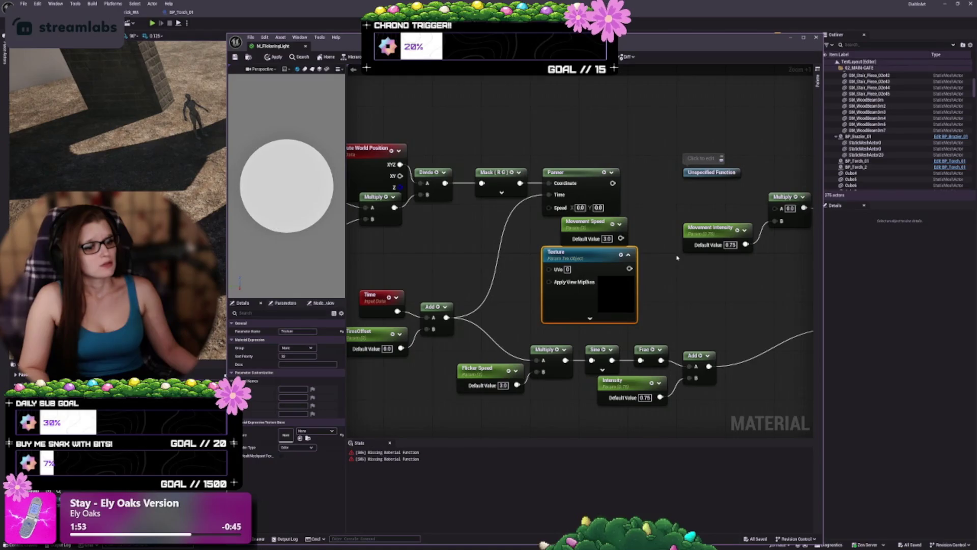
pyautogui.scroll(-2, 674, 302)
pyautogui.scroll(1, 621, 257)
pyautogui.rightClick(593, 215)
# Search 'rotate' to add an MF_Rotate2D function node, then frame it beside the Mask (RG) node
pyautogui.write('rotate')
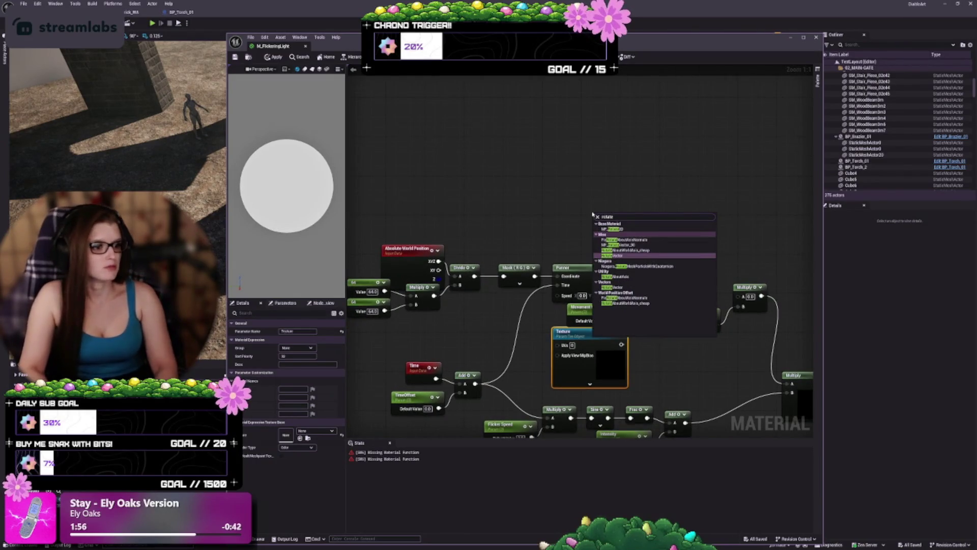
pyautogui.press('Up')
pyautogui.press('Up')
pyautogui.press('Up')
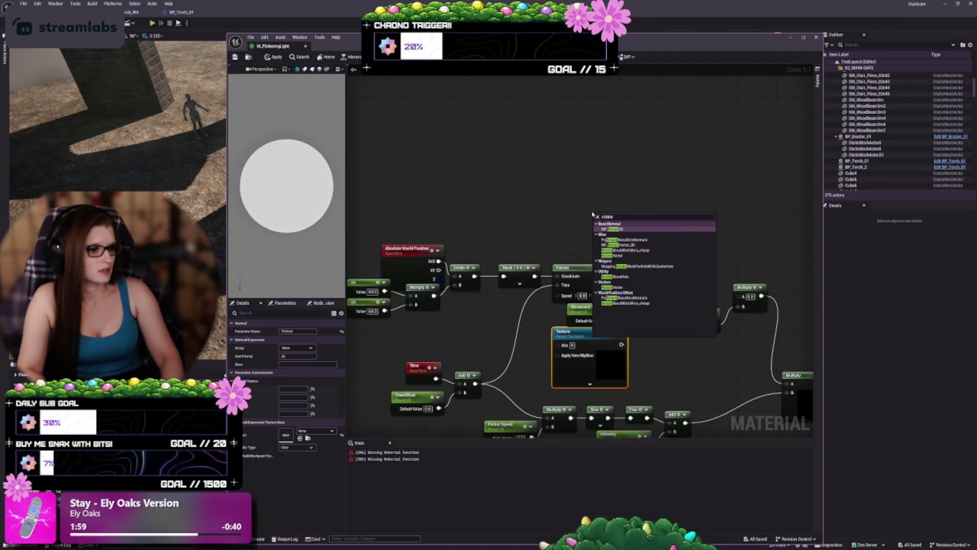
pyautogui.press('Return')
pyautogui.moveTo(635, 212)
pyautogui.mouseDown()
pyautogui.moveTo(565, 195)
pyautogui.moveTo(609, 190)
pyautogui.mouseUp()
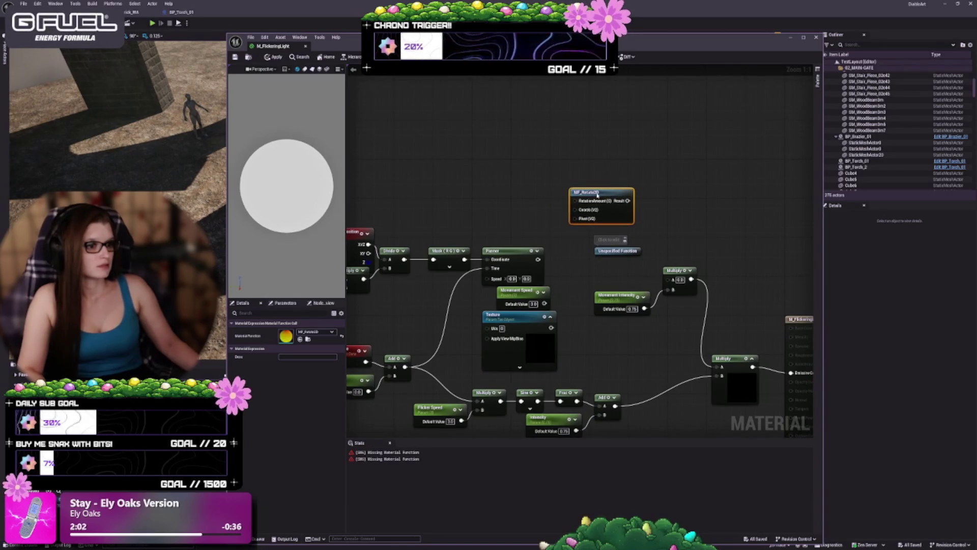
pyautogui.scroll(2, 689, 224)
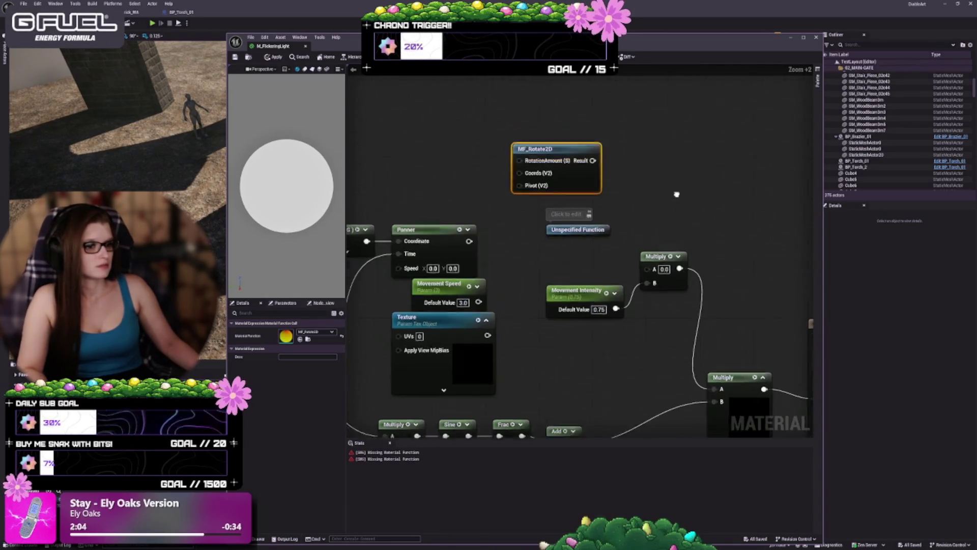
pyautogui.moveTo(527, 274); pyautogui.dragTo(566, 280)
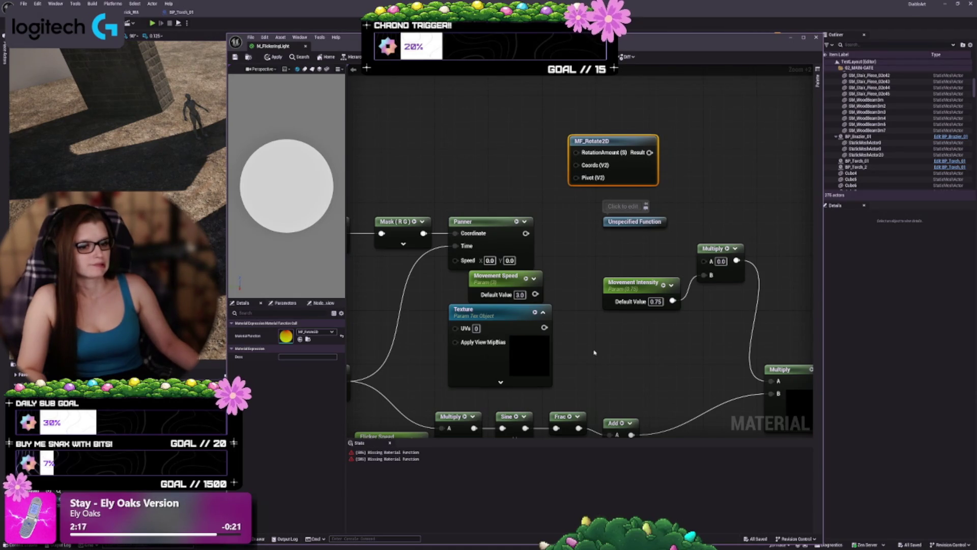
pyautogui.scroll(-1, 459, 187)
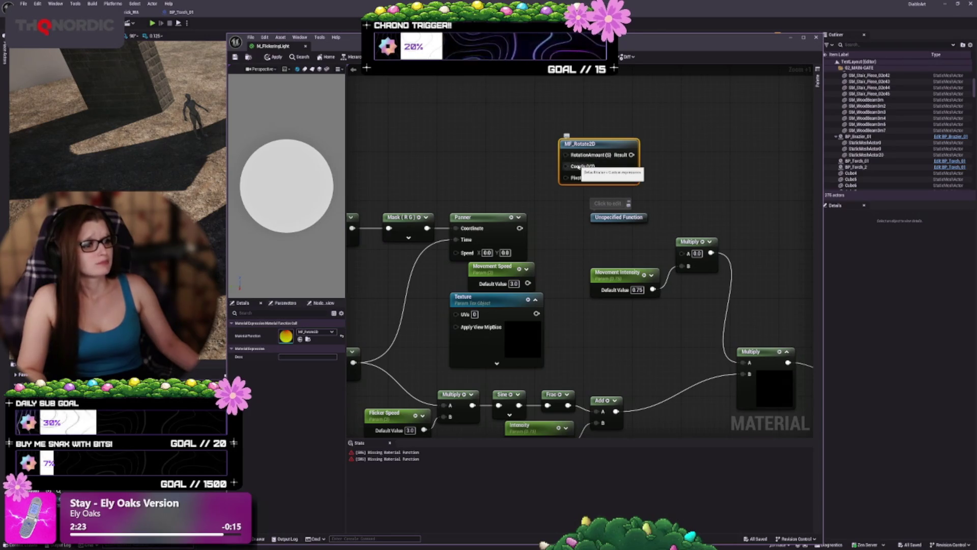
pyautogui.moveTo(577, 239); pyautogui.dragTo(585, 259)
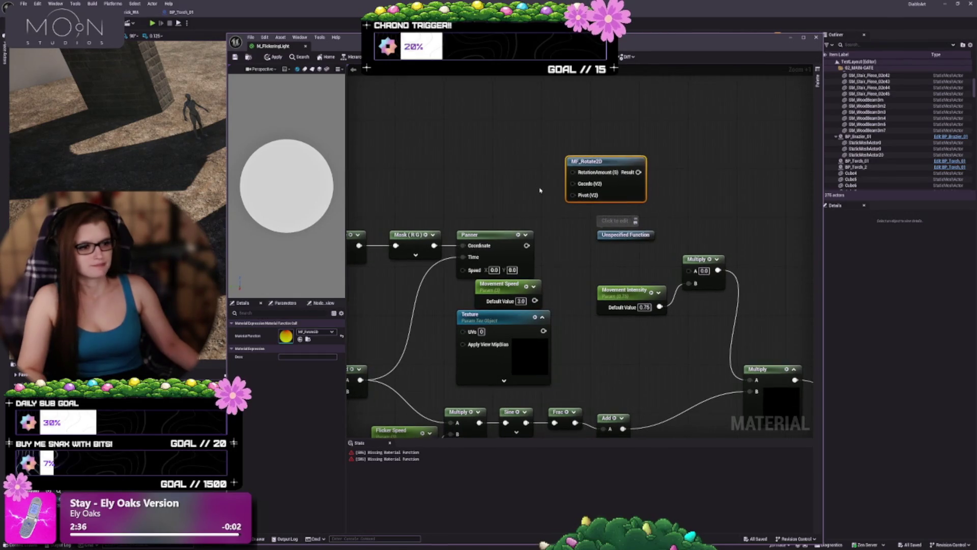
pyautogui.rightClick(447, 163)
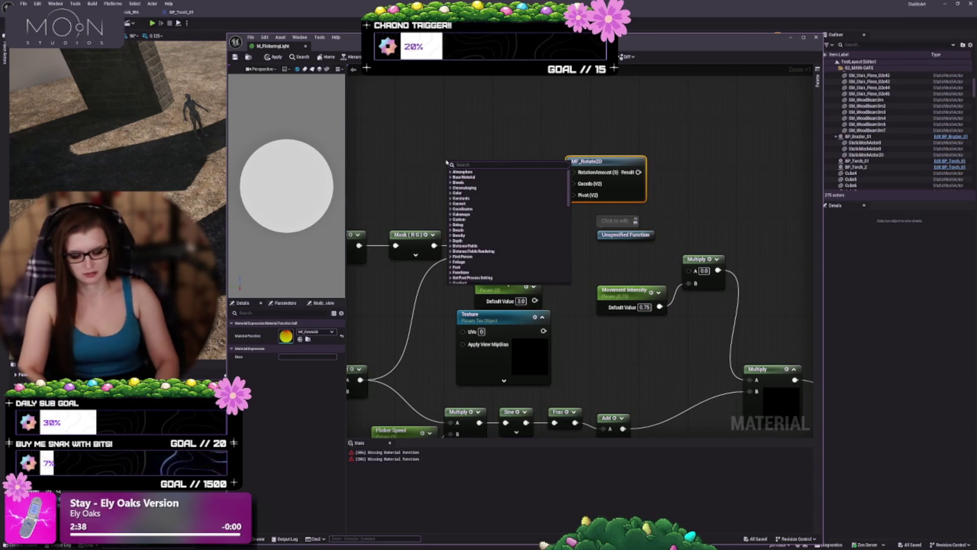
pyautogui.write('rotate')
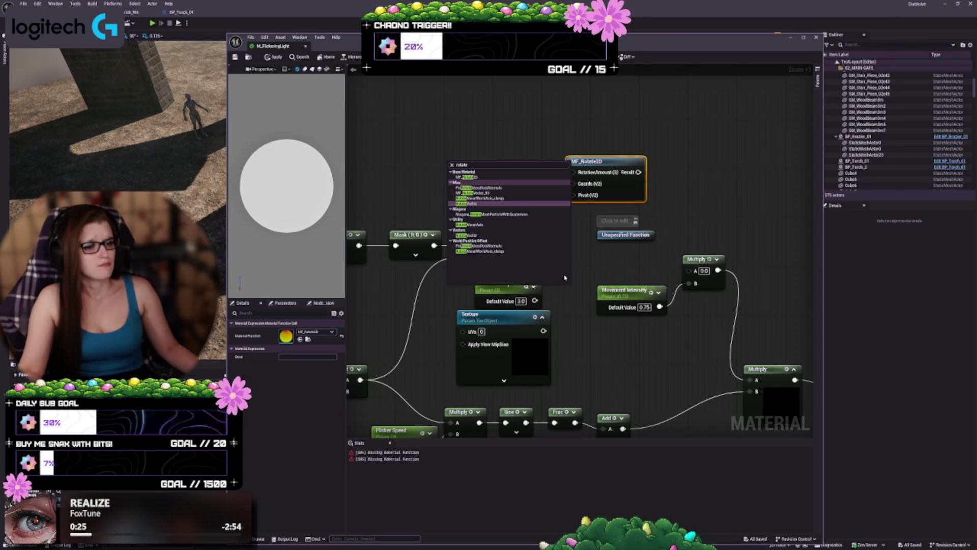
pyautogui.click(576, 320)
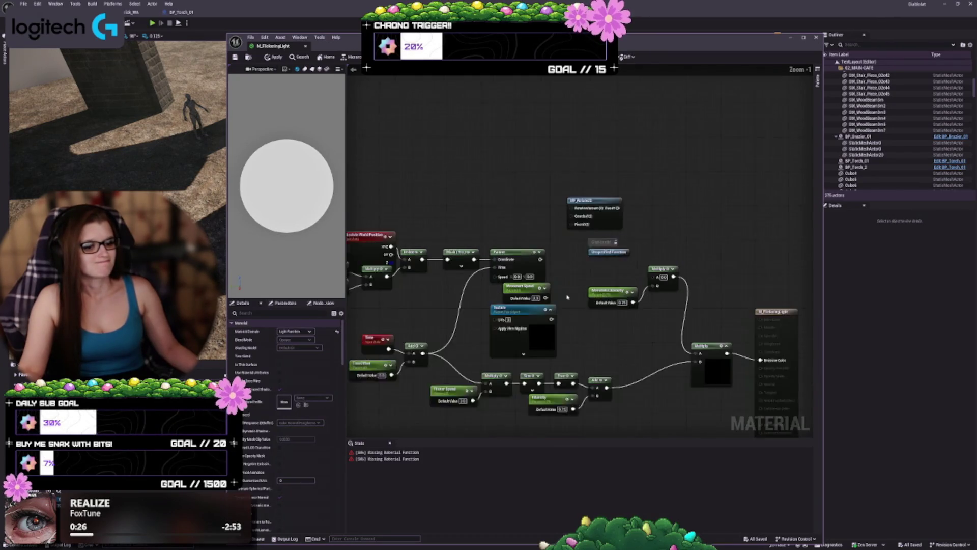
# Zoom out on the M_FlickeringLight graph to survey its nodes
pyautogui.scroll(-3, 575, 321)
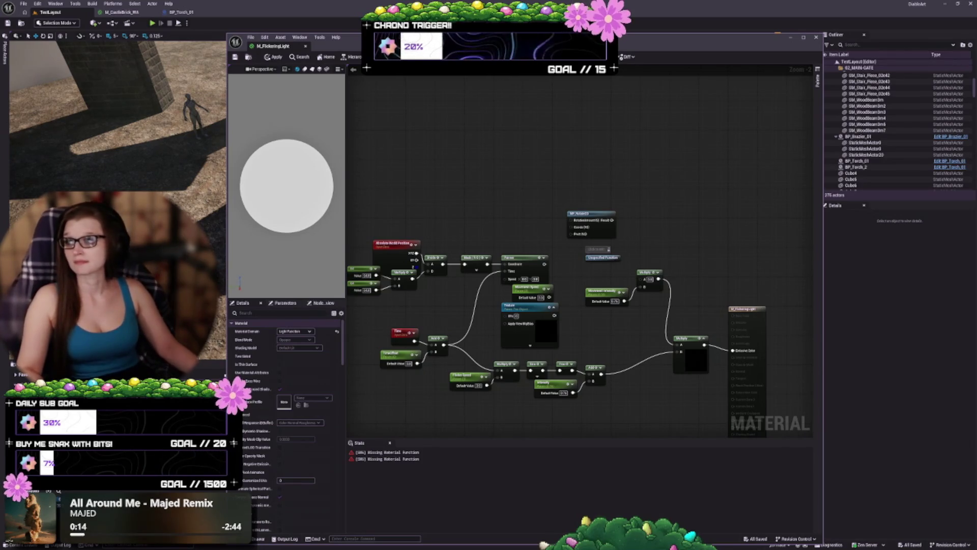
# Pan and zoom across the flicker node network to locate the MF_Rotate2D node
pyautogui.moveTo(429, 157); pyautogui.dragTo(419, 94)
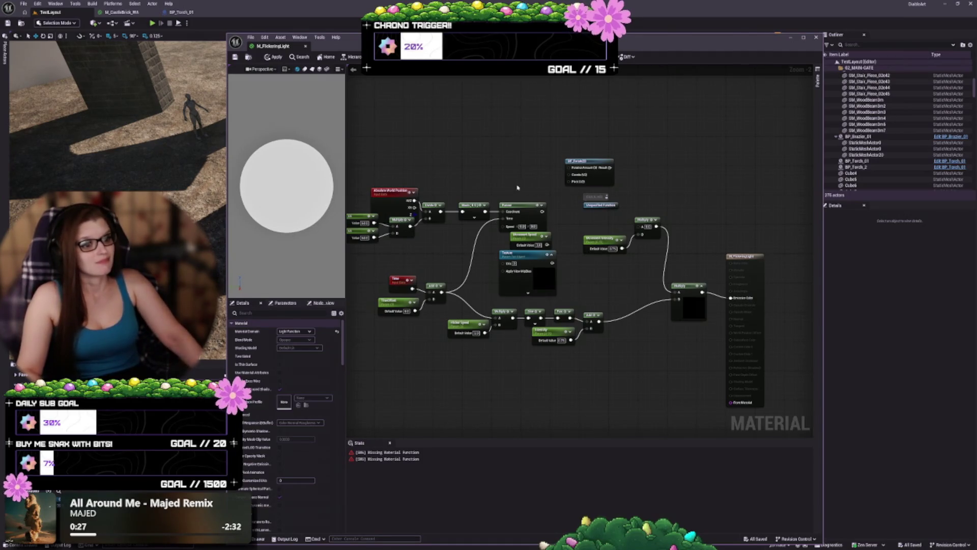
pyautogui.moveTo(517, 187); pyautogui.dragTo(588, 160)
pyautogui.scroll(2, 638, 198)
pyautogui.moveTo(638, 197)
pyautogui.mouseDown()
pyautogui.moveTo(573, 237)
pyautogui.moveTo(677, 208)
pyautogui.moveTo(737, 229)
pyautogui.mouseUp()
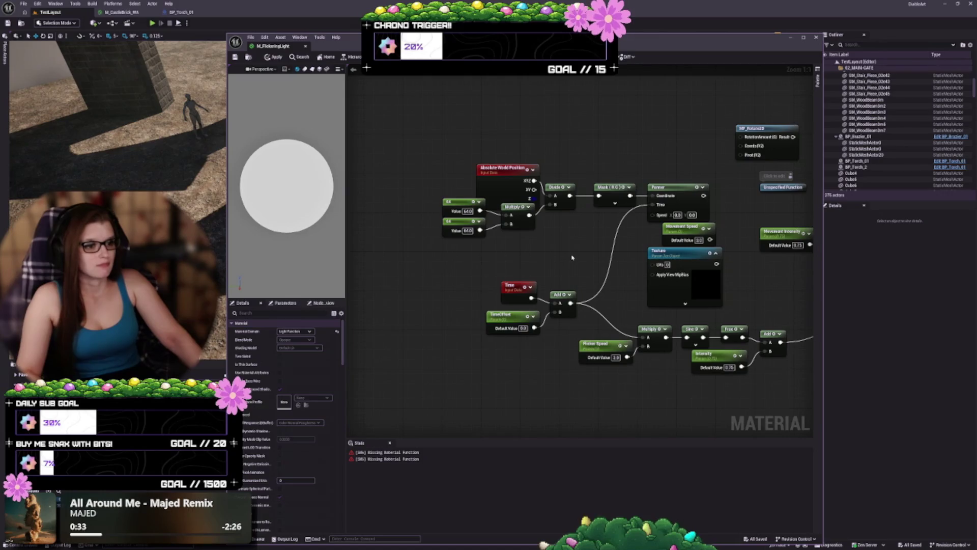
pyautogui.moveTo(572, 264); pyautogui.dragTo(517, 229)
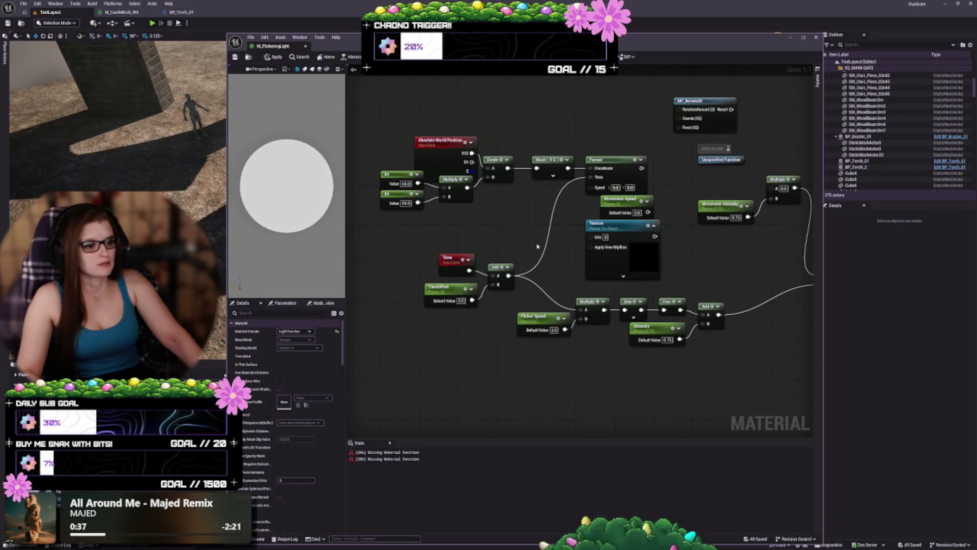
pyautogui.moveTo(538, 246); pyautogui.dragTo(426, 271)
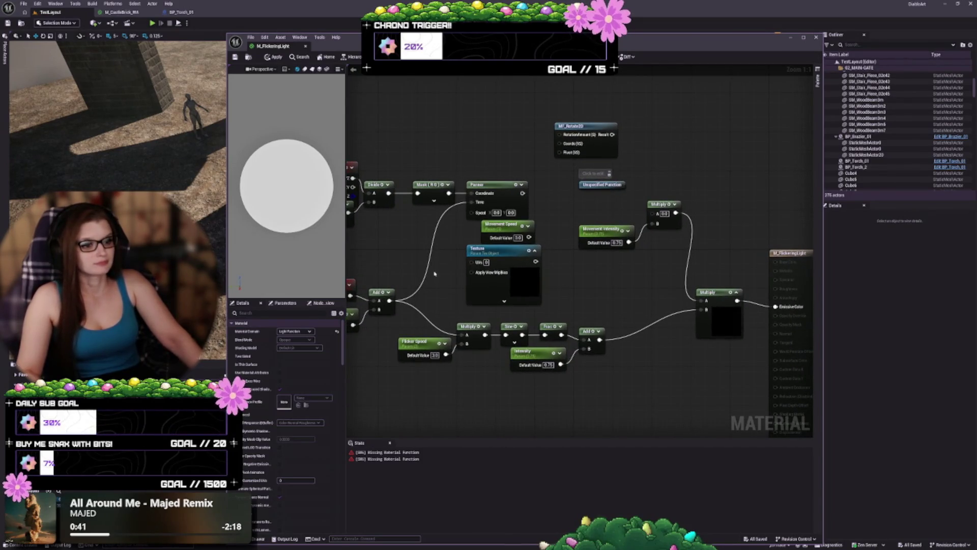
pyautogui.moveTo(437, 267)
pyautogui.mouseDown()
pyautogui.moveTo(563, 262)
pyautogui.moveTo(556, 273)
pyautogui.moveTo(499, 253)
pyautogui.moveTo(493, 295)
pyautogui.mouseUp()
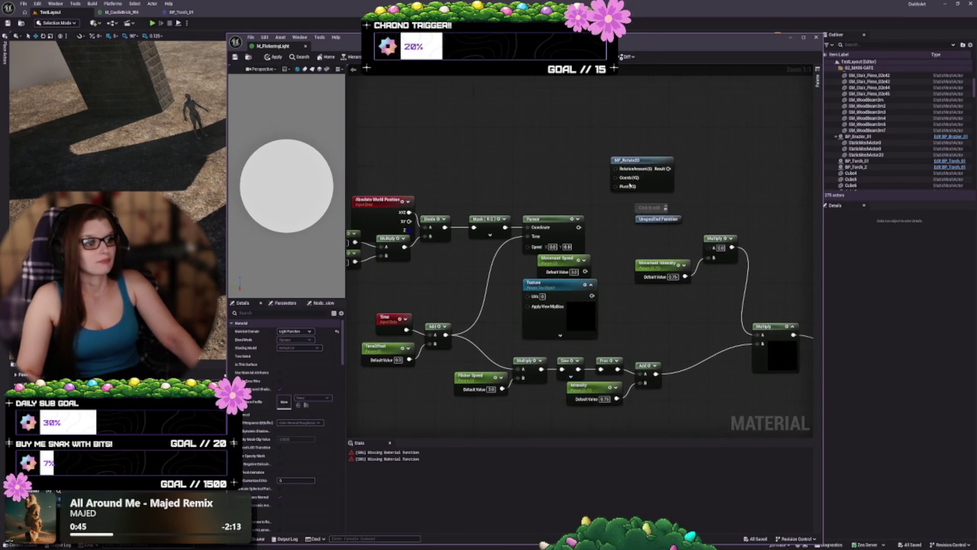
# Delete the MF_Rotate2D node, save M_FlickeringLight, and close the material editor
pyautogui.click(654, 157)
pyautogui.press('Delete')
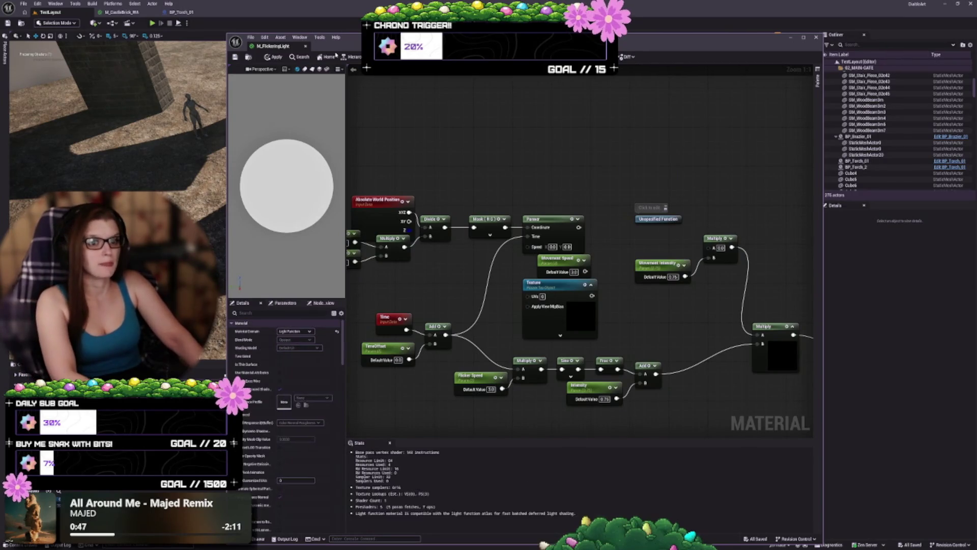
pyautogui.click(233, 57)
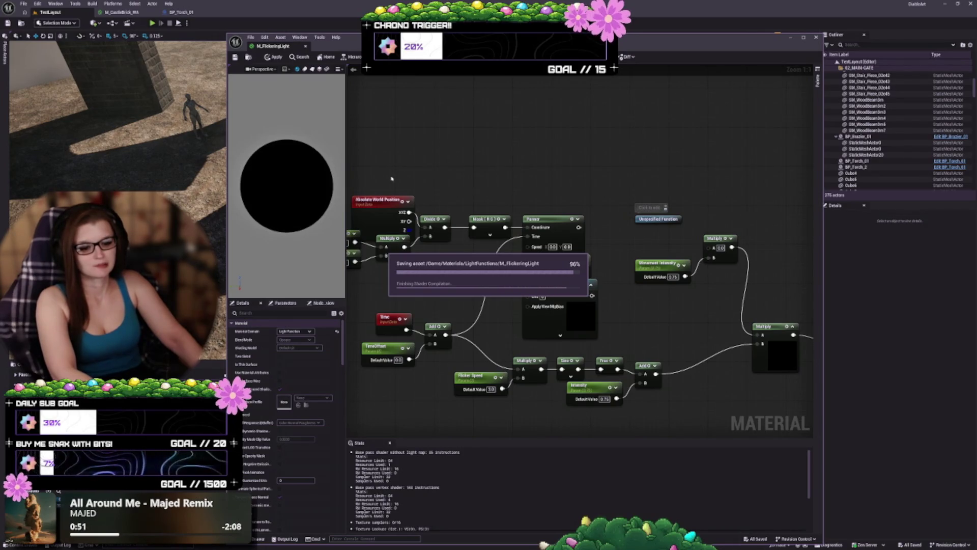
pyautogui.click(306, 47)
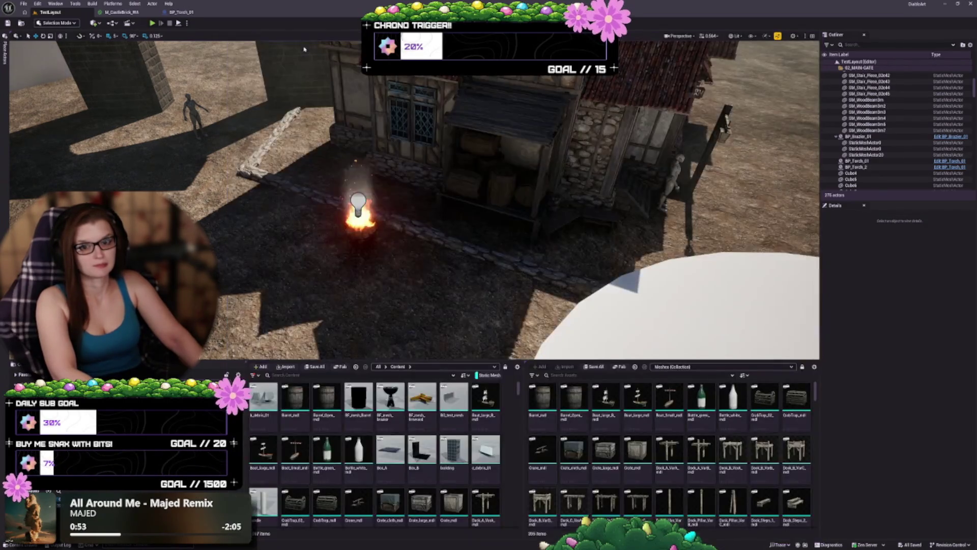
# Zoom the view and use the window's top-right title-bar button
pyautogui.scroll(5, 291, 204)
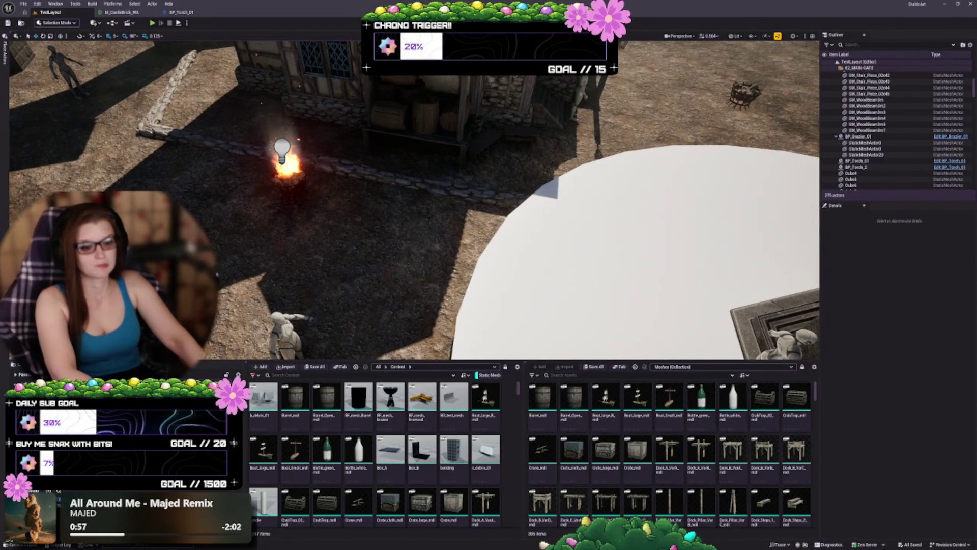
pyautogui.click(973, 4)
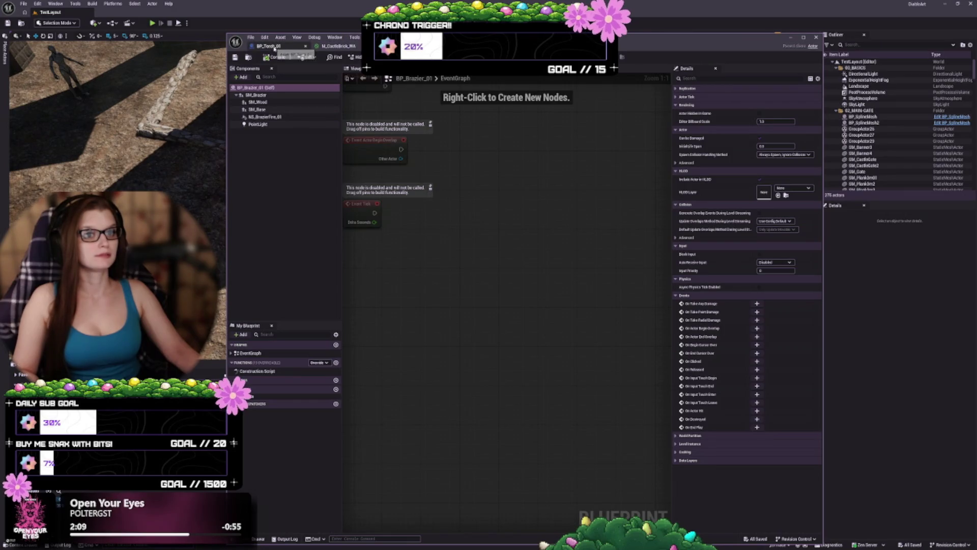
# Preview the brazier's components, glance at BP_Torch_01, return to BP_Brazier_01, and move the window
pyautogui.click(358, 68)
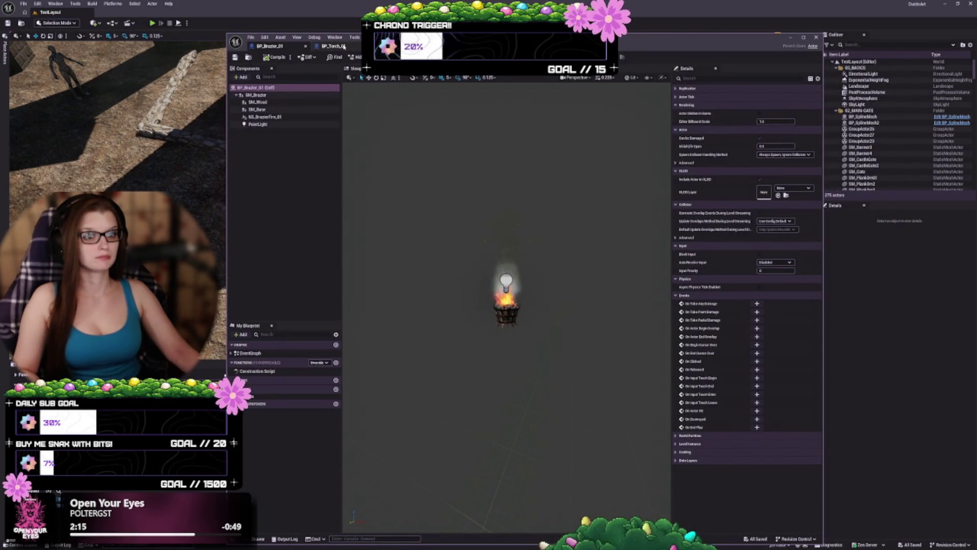
pyautogui.click(334, 45)
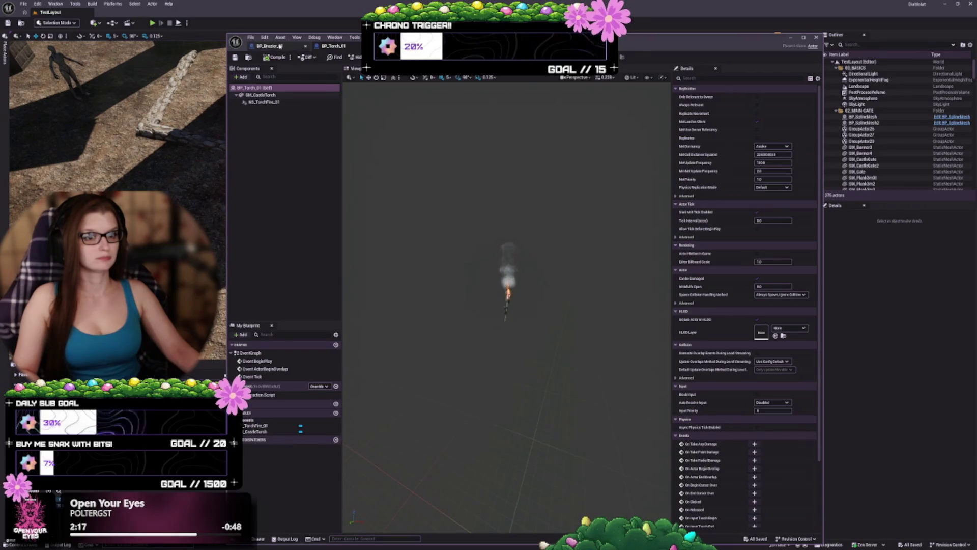
pyautogui.click(270, 46)
pyautogui.moveTo(661, 37)
pyautogui.mouseDown()
pyautogui.moveTo(714, 20)
pyautogui.moveTo(781, 19)
pyautogui.mouseUp()
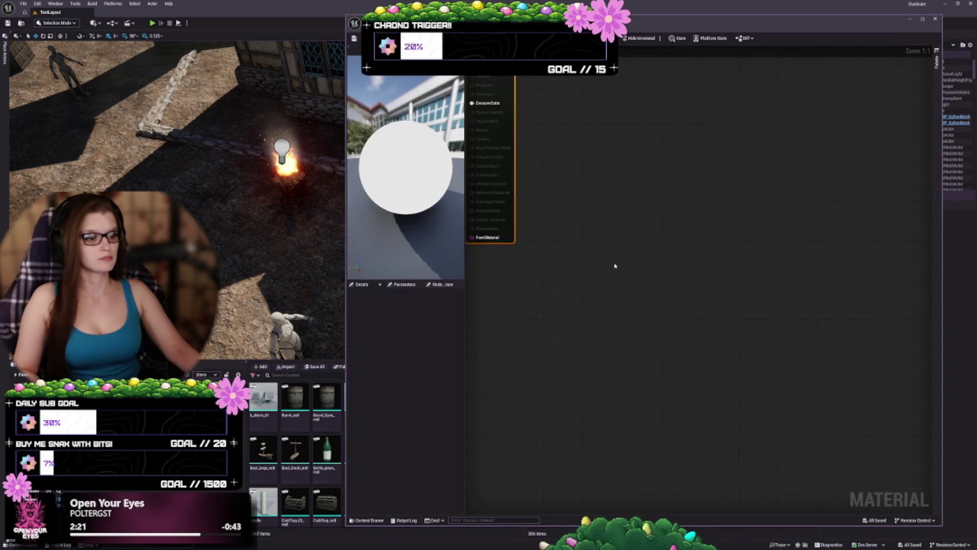
pyautogui.rightClick(585, 158)
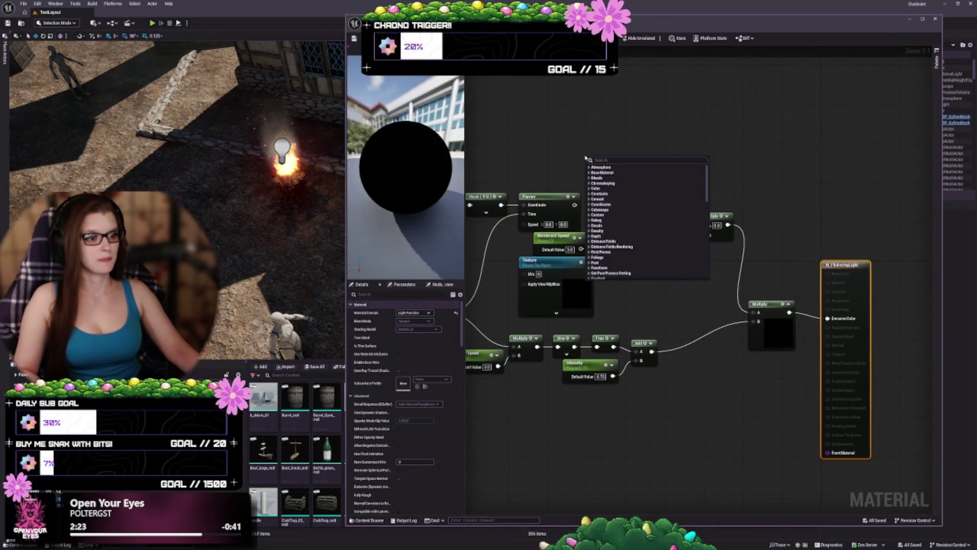
pyautogui.write('4way')
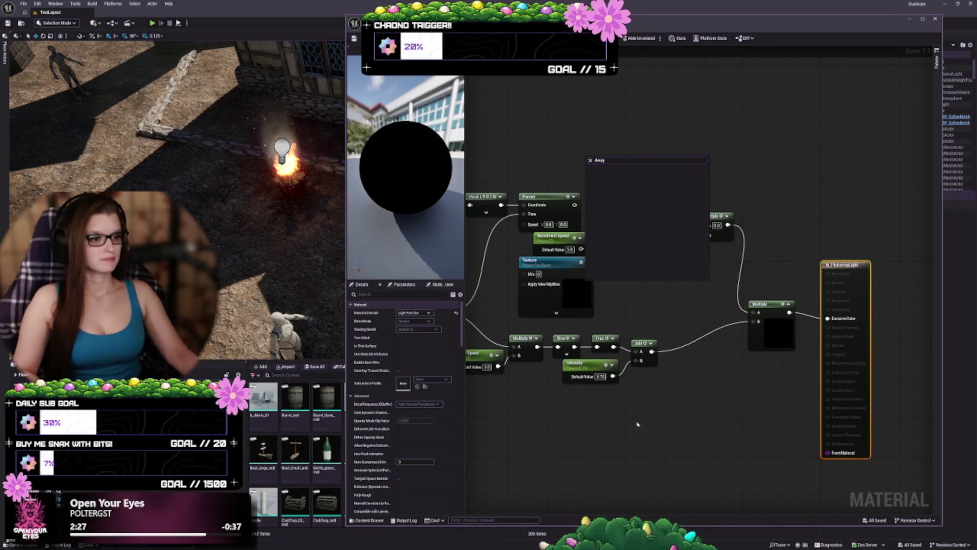
pyautogui.press('Return')
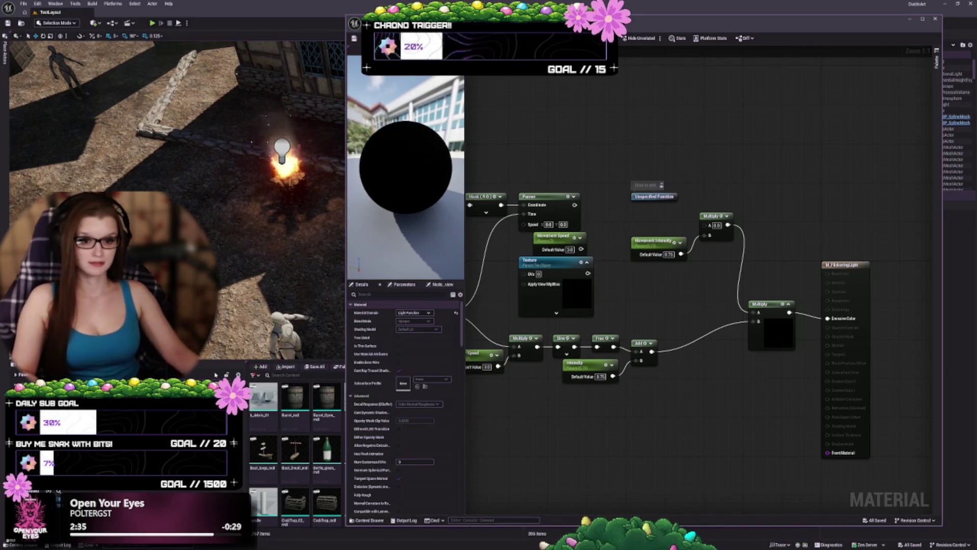
pyautogui.click(238, 375)
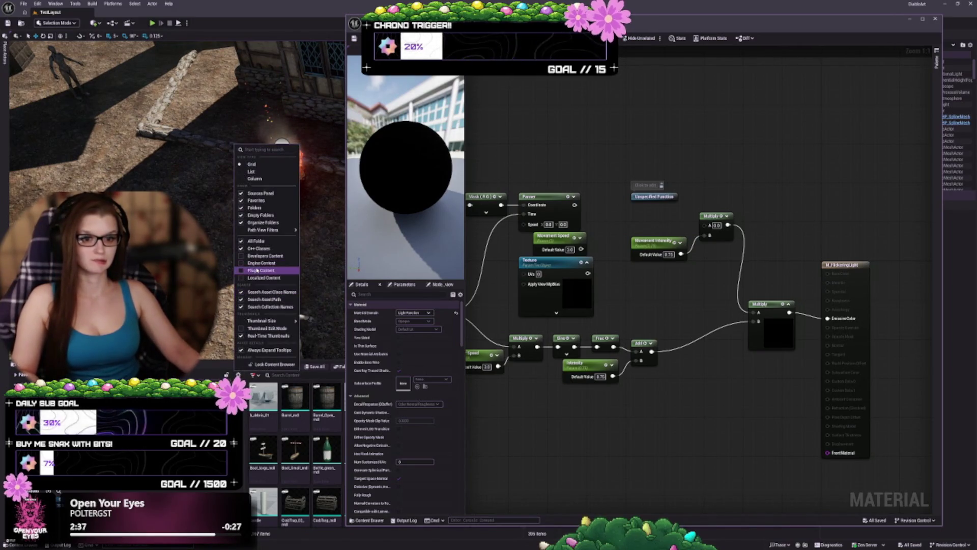
# Turn on Show Engine Content in the Content Browser settings and close the menu
pyautogui.click(240, 264)
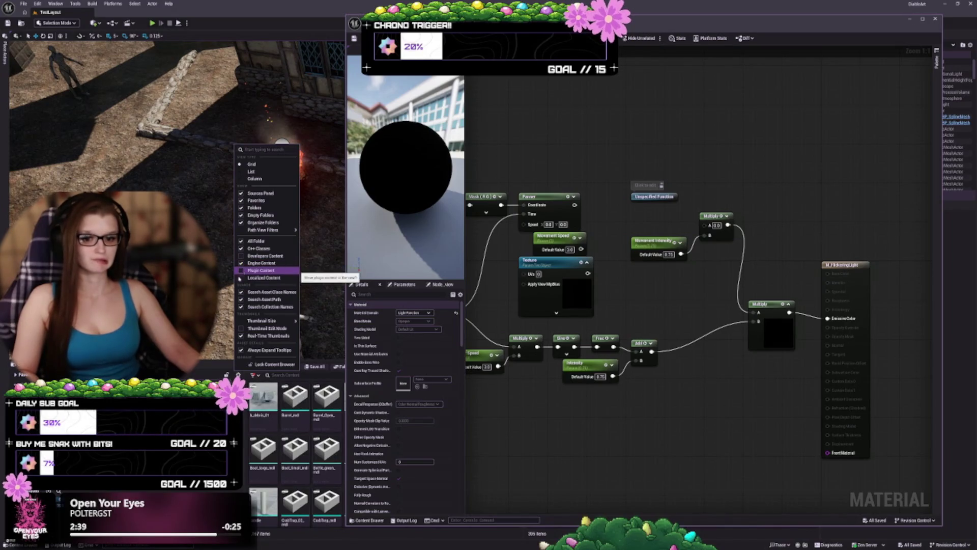
pyautogui.press('Escape')
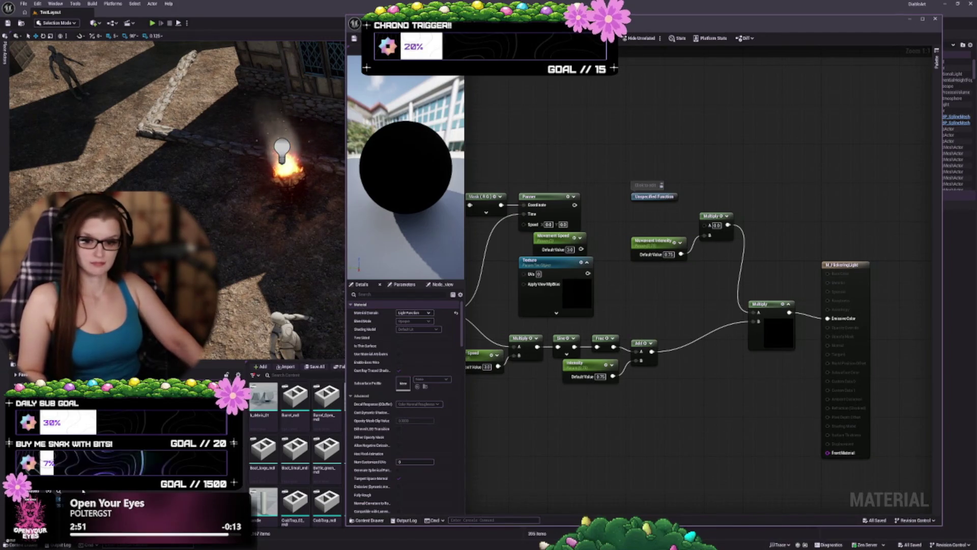
# Add a Motion_4WayChaos node, deleting the Unspecified Function node and a stray Motion_4WayChaos_Normal node
pyautogui.moveTo(667, 263); pyautogui.dragTo(643, 129)
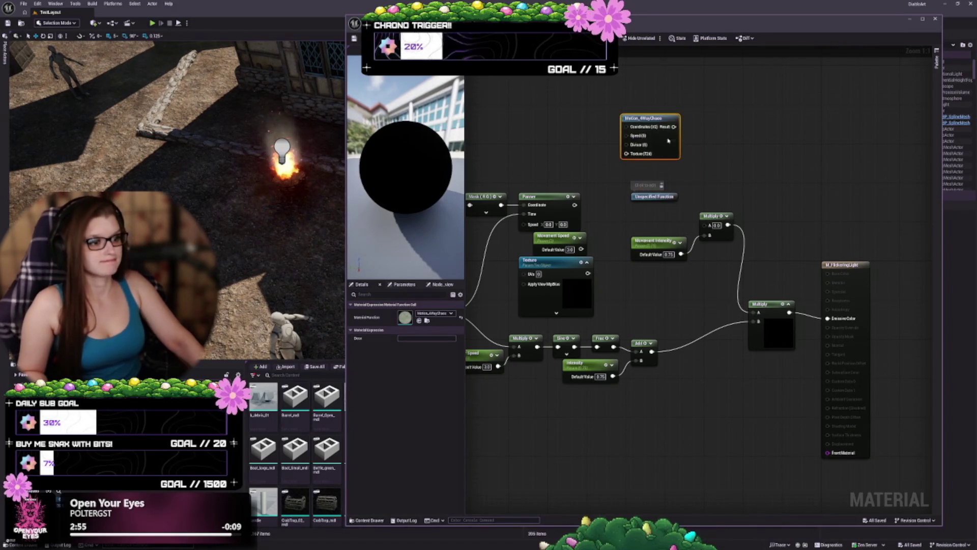
pyautogui.moveTo(662, 227); pyautogui.dragTo(641, 187)
pyautogui.press('Delete')
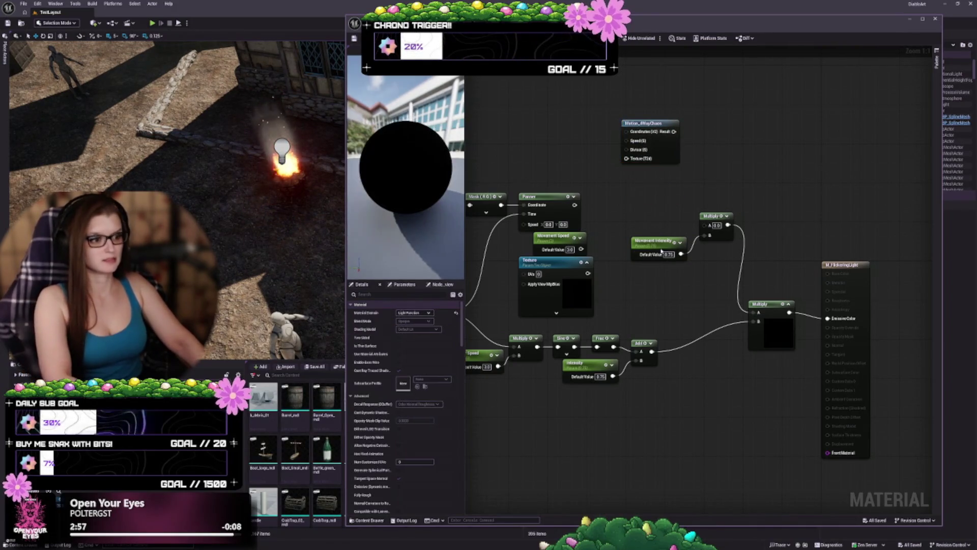
pyautogui.moveTo(737, 255)
pyautogui.mouseDown()
pyautogui.moveTo(661, 206)
pyautogui.moveTo(642, 166)
pyautogui.mouseUp()
pyautogui.press('Delete')
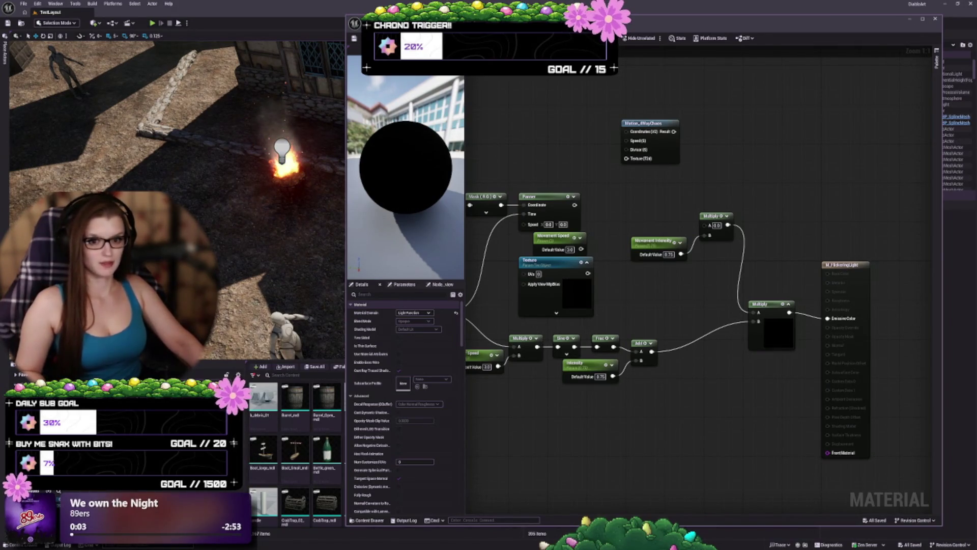
pyautogui.rightClick(201, 379)
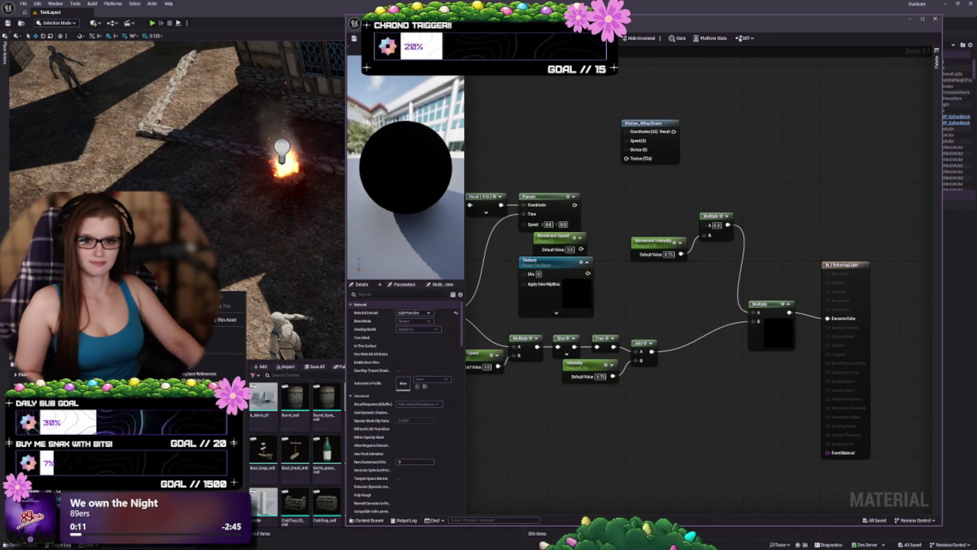
pyautogui.press('Escape')
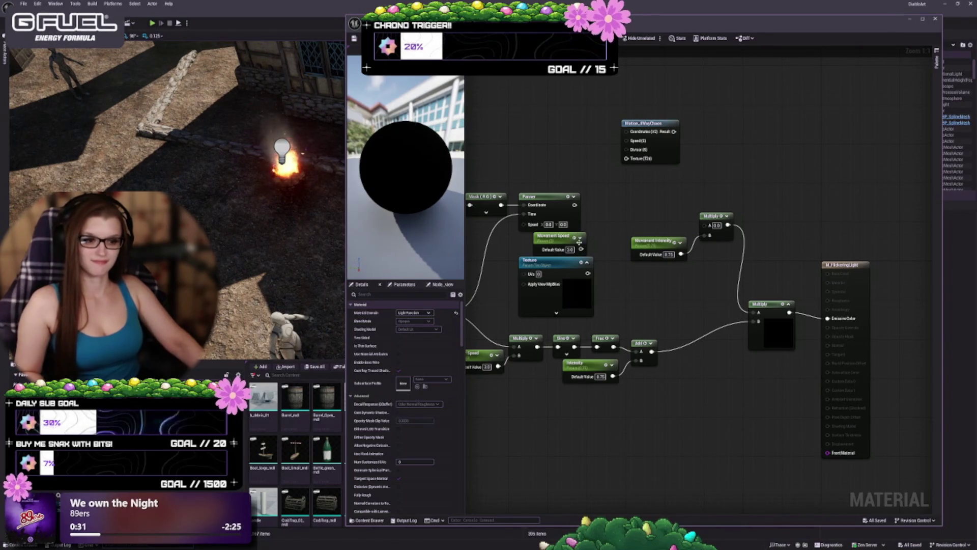
# Rearrange the graph so Motion_4WayChaos sits just above Movement Intensity
pyautogui.moveTo(655, 163); pyautogui.dragTo(663, 214)
pyautogui.moveTo(661, 178)
pyautogui.mouseDown()
pyautogui.moveTo(664, 248)
pyautogui.moveTo(718, 276)
pyautogui.mouseUp()
pyautogui.scroll(2, 619, 275)
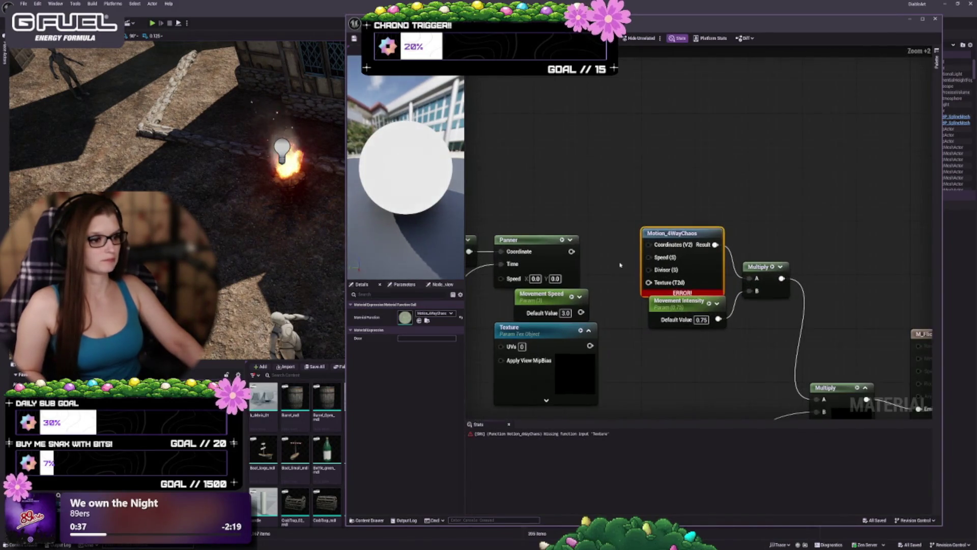
# Wire Texture, Panner and Movement Speed into Motion_4WayChaos, then select the erroring Texture parameter
pyautogui.moveTo(590, 346)
pyautogui.mouseDown()
pyautogui.moveTo(611, 345)
pyautogui.moveTo(648, 269)
pyautogui.mouseUp()
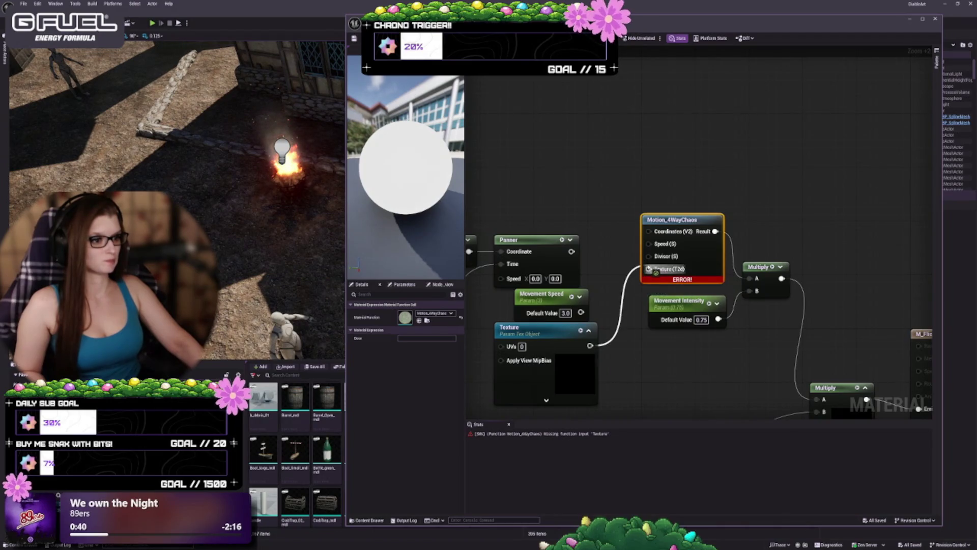
pyautogui.moveTo(571, 251); pyautogui.dragTo(647, 231)
pyautogui.moveTo(580, 312); pyautogui.dragTo(648, 244)
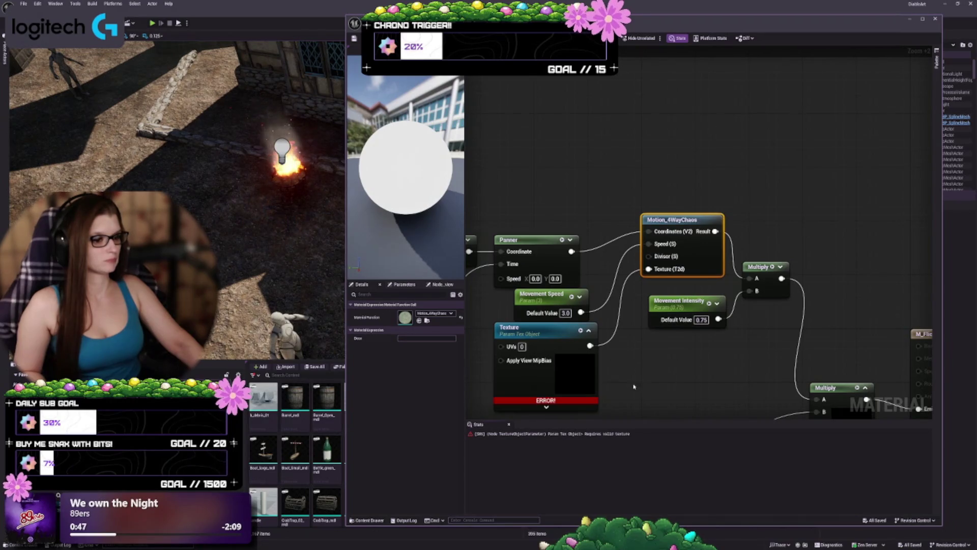
pyautogui.moveTo(633, 387); pyautogui.dragTo(662, 315)
pyautogui.click(606, 323)
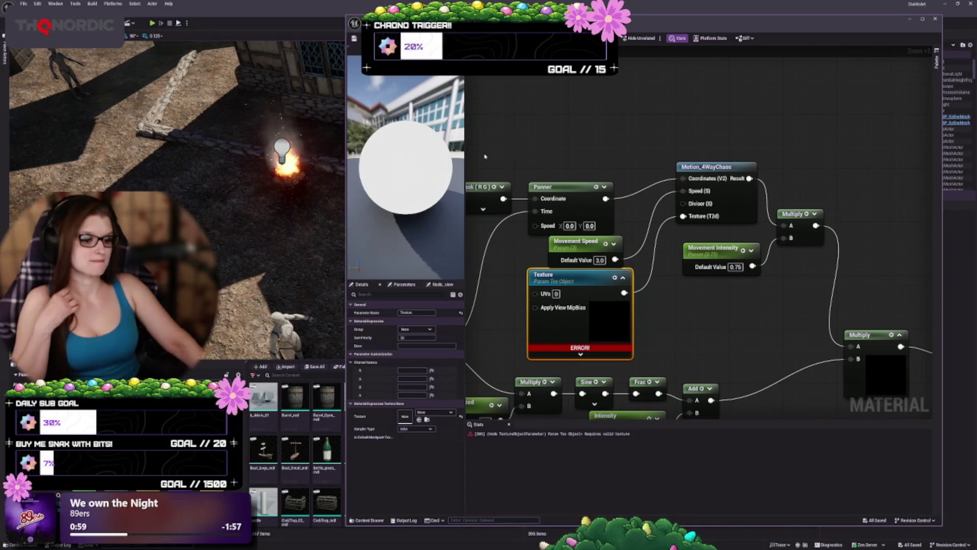
# After the save reports compile errors, assign PerlinNoise to the Texture parameter and nudge the node
pyautogui.click(353, 40)
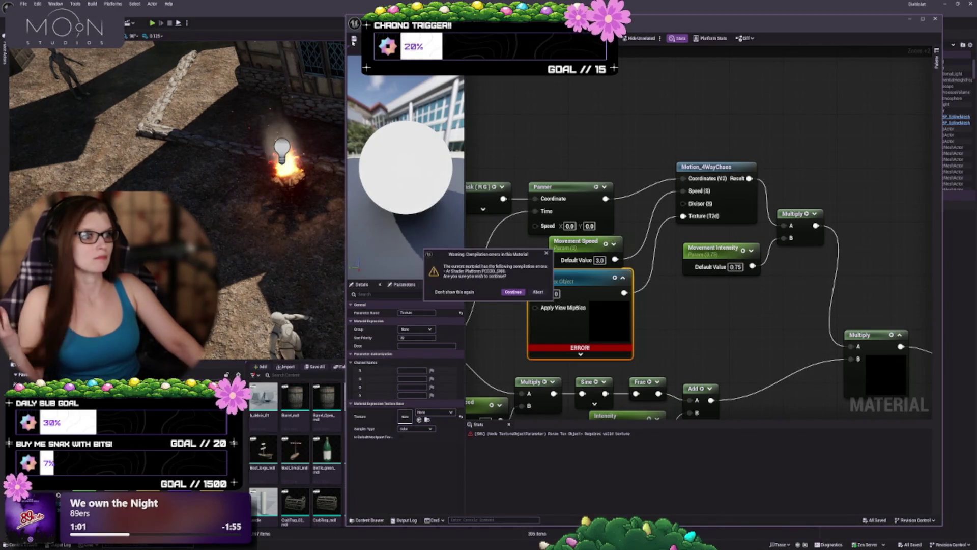
pyautogui.click(546, 253)
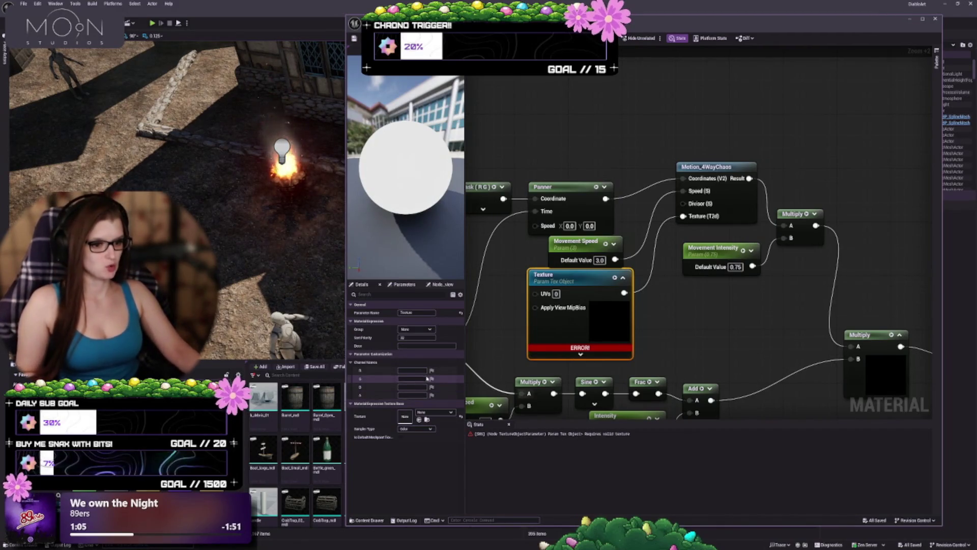
pyautogui.click(434, 413)
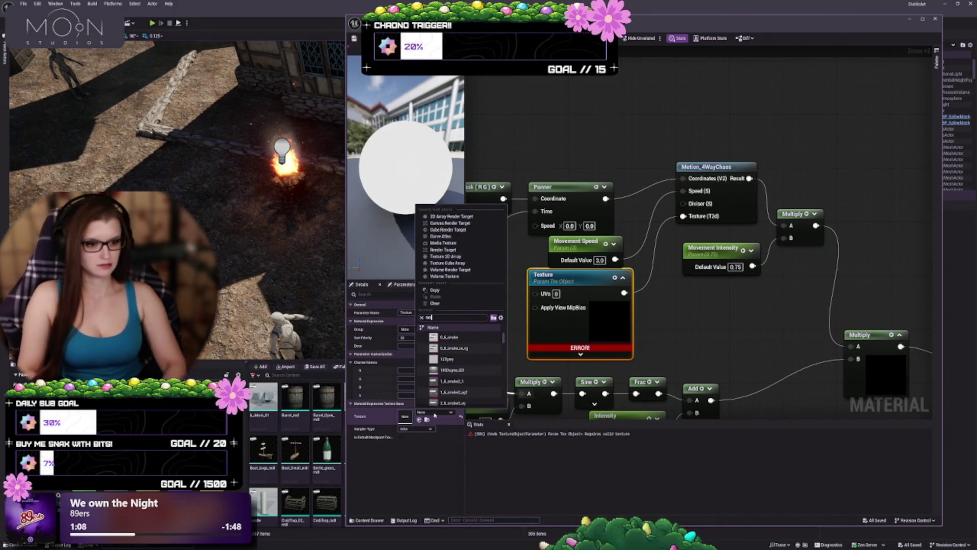
pyautogui.write('ise')
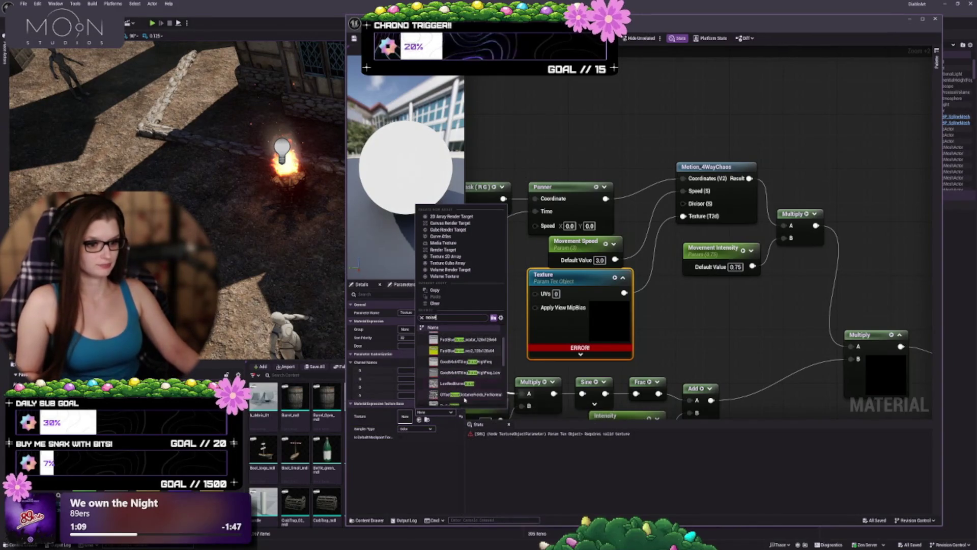
pyautogui.scroll(-3, 458, 392)
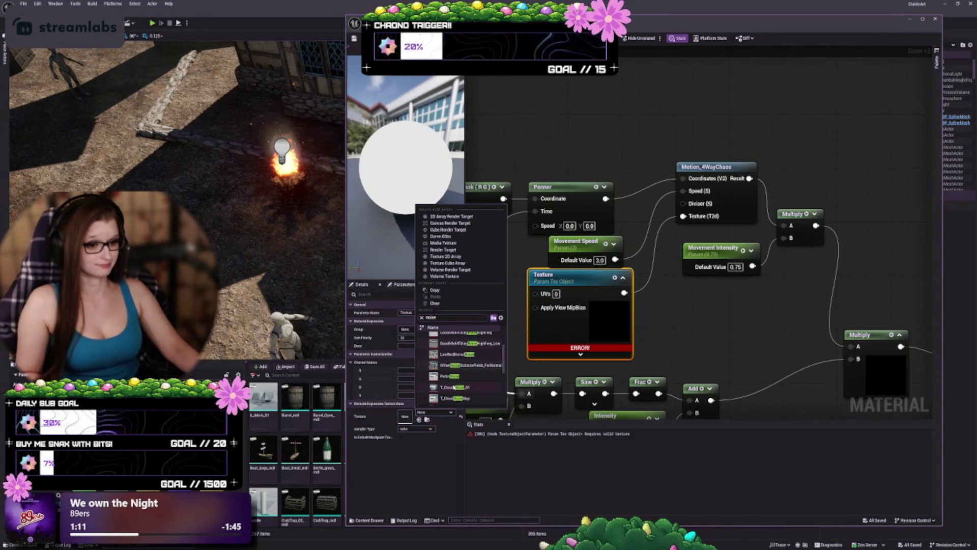
pyautogui.click(453, 377)
pyautogui.scroll(-2, 626, 330)
pyautogui.moveTo(625, 331); pyautogui.dragTo(626, 336)
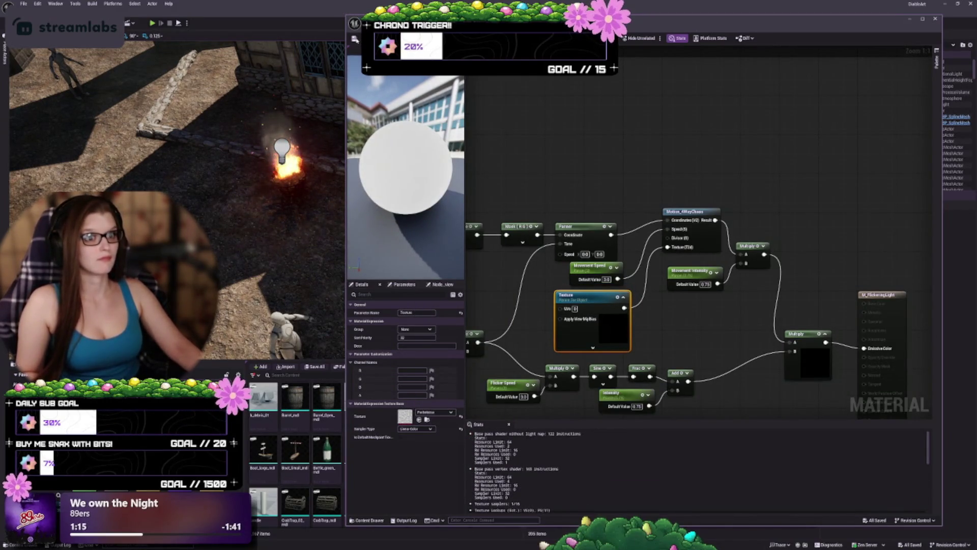
# Save M_FlickeringLight with Ctrl+S and close the asset options menus that appear
pyautogui.hotkey('ctrl', 's')
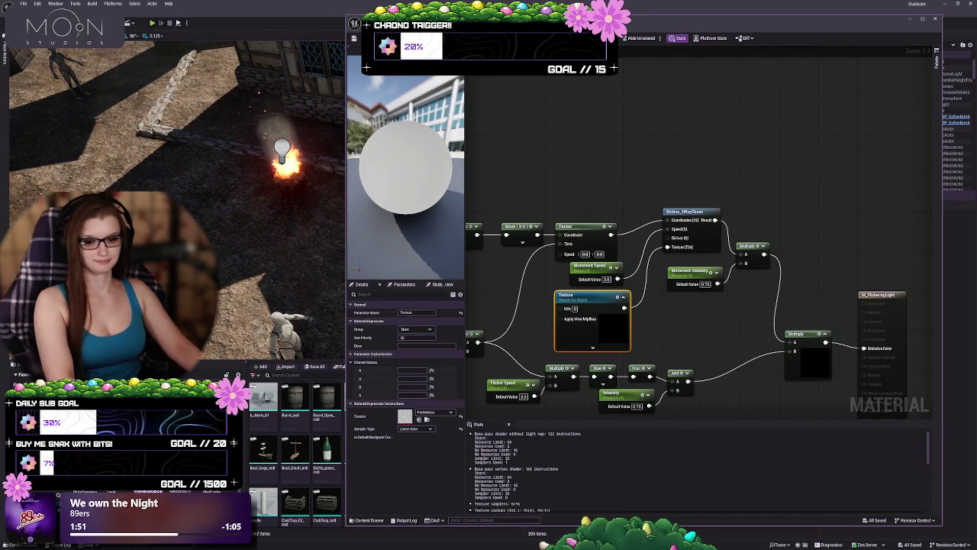
pyautogui.moveTo(185, 376)
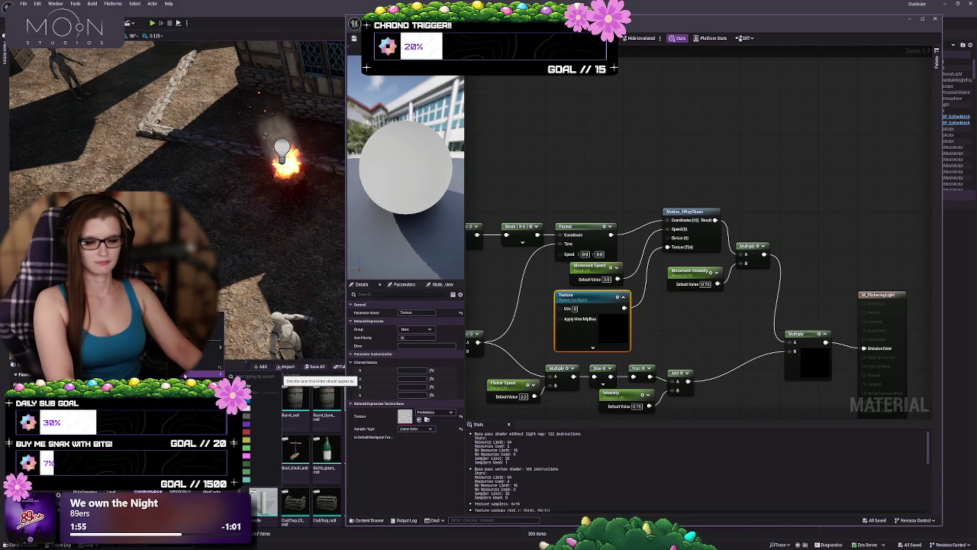
pyautogui.press('Escape')
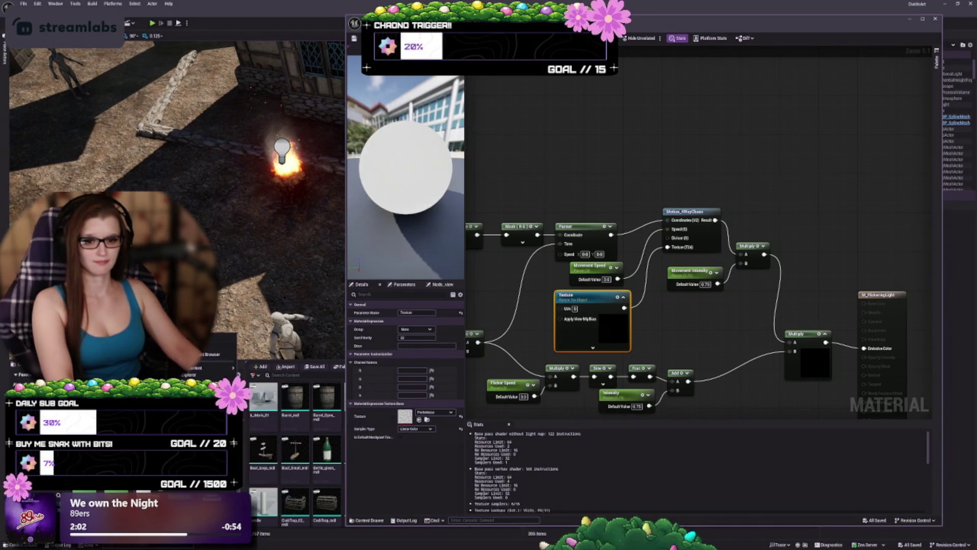
pyautogui.moveTo(231, 402)
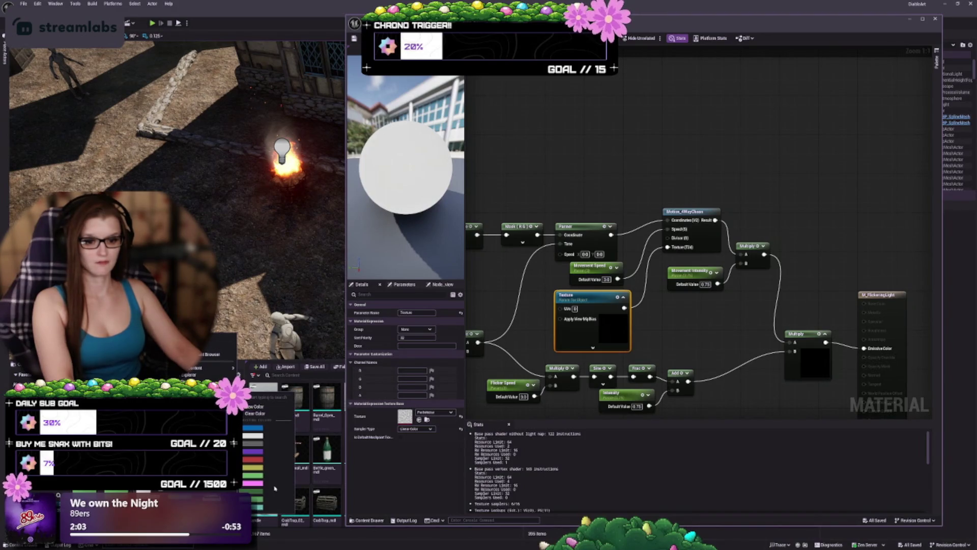
pyautogui.press('Escape')
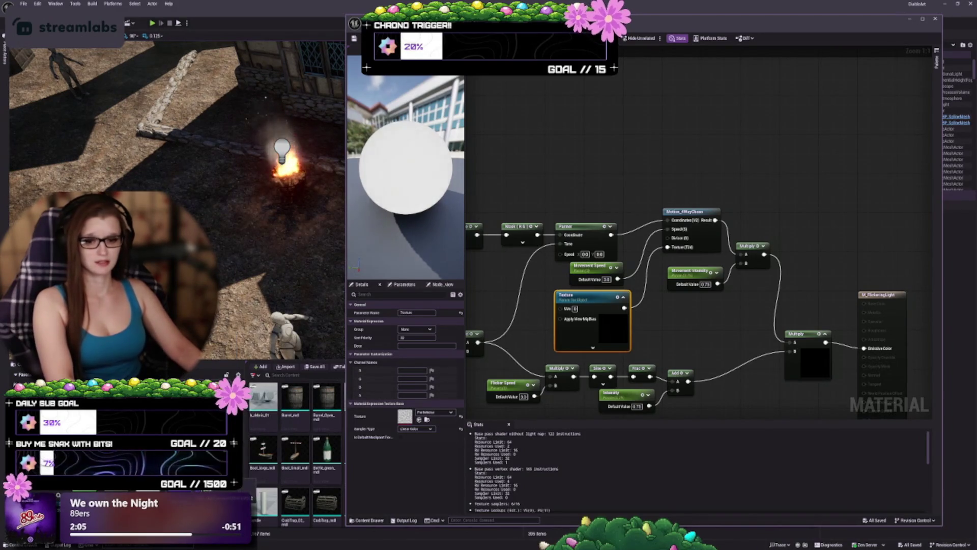
# Recolour a content folder via the colour picker, then press Delete on M_LightFlicker_01
pyautogui.rightClick(188, 356)
pyautogui.moveTo(232, 402)
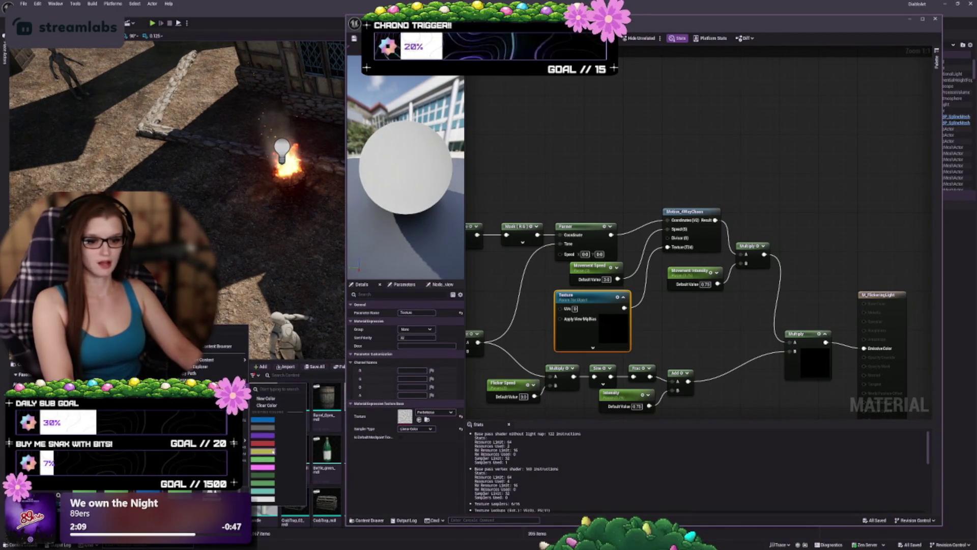
pyautogui.click(266, 398)
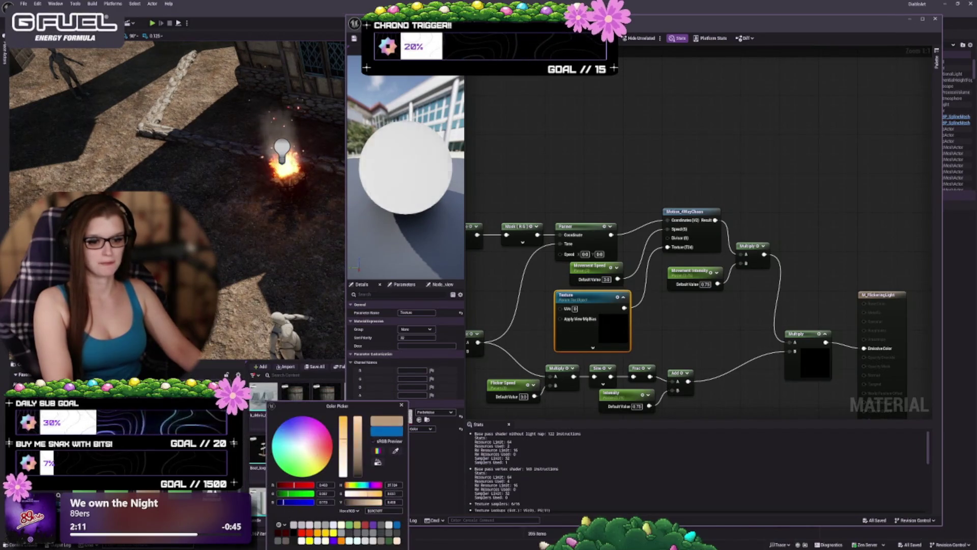
pyautogui.moveTo(315, 448); pyautogui.dragTo(327, 456)
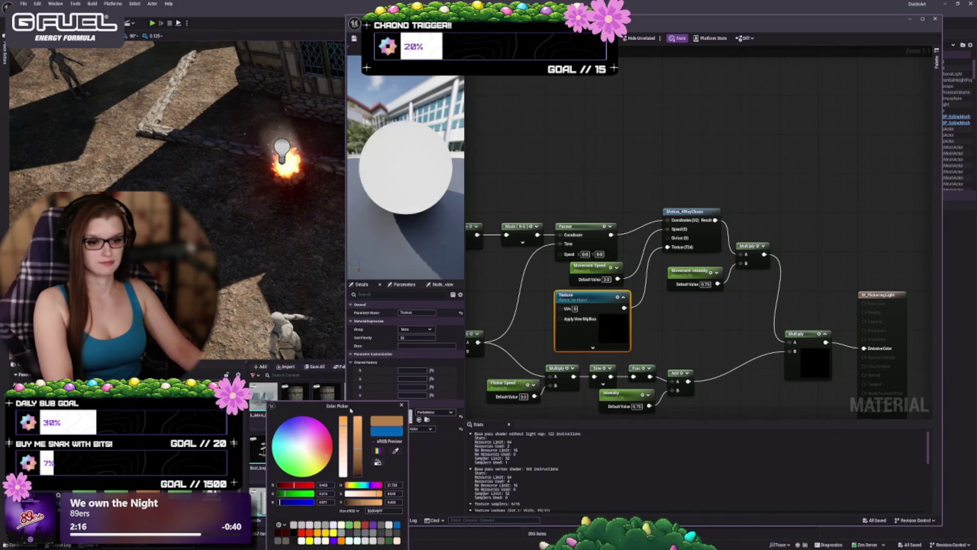
pyautogui.moveTo(350, 409); pyautogui.dragTo(313, 319)
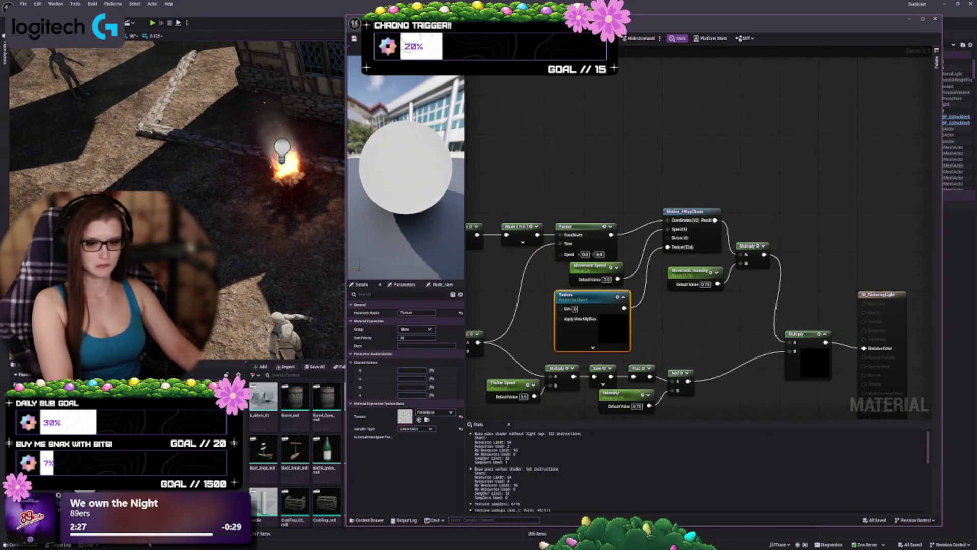
pyautogui.press('Delete')
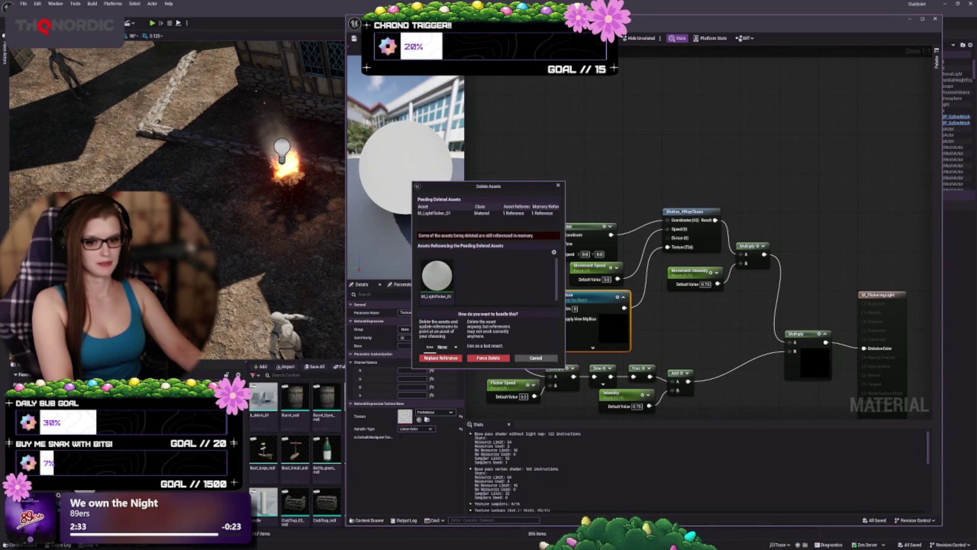
# Replace M_LightFlicker_01's references with M_FlickeringLight, delete it, and save the changes
pyautogui.click(446, 347)
pyautogui.write('ml_flick')
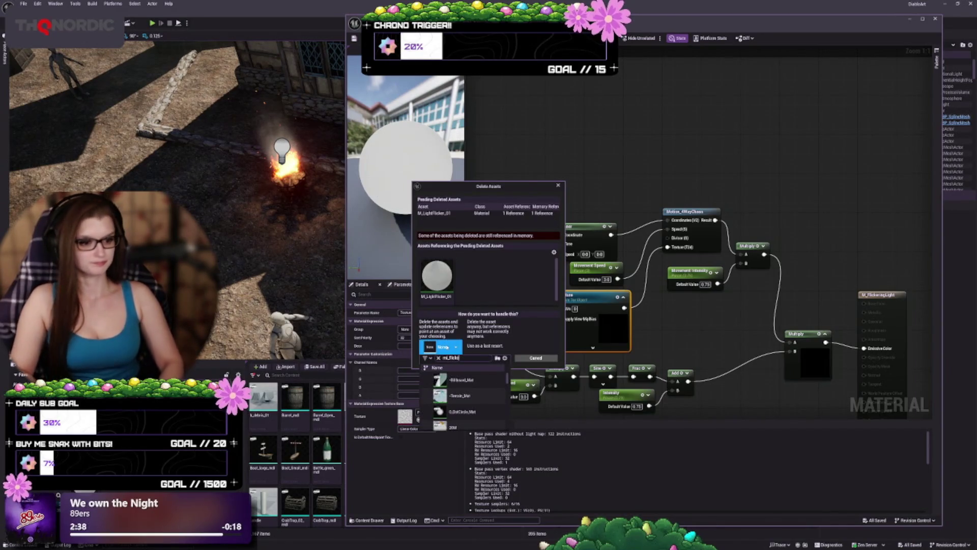
pyautogui.write('er')
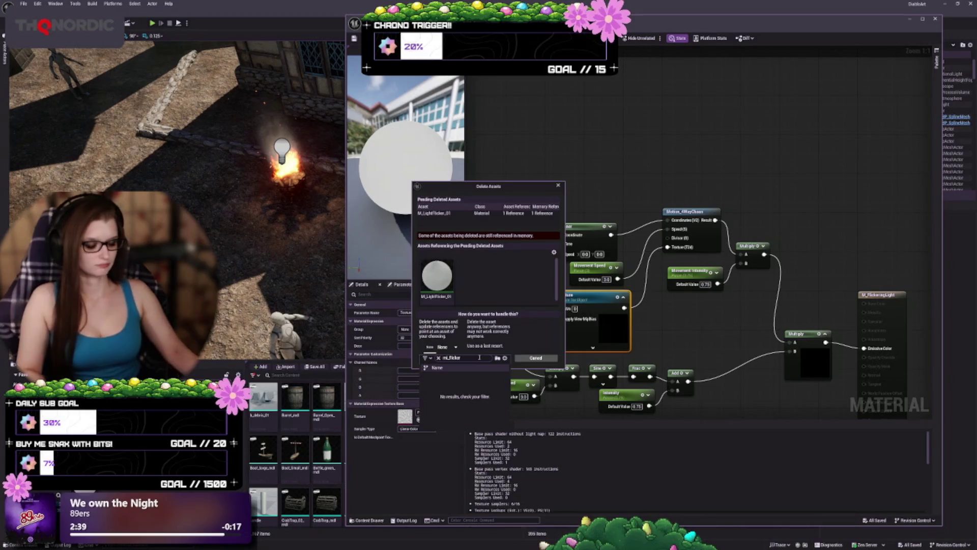
pyautogui.hotkey('ctrl', 'a')
pyautogui.write('m')
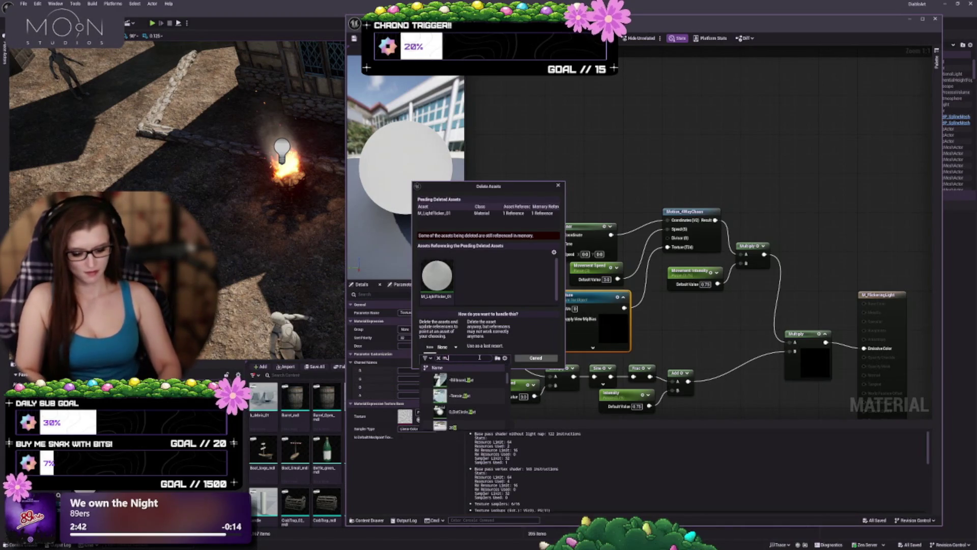
pyautogui.click(473, 381)
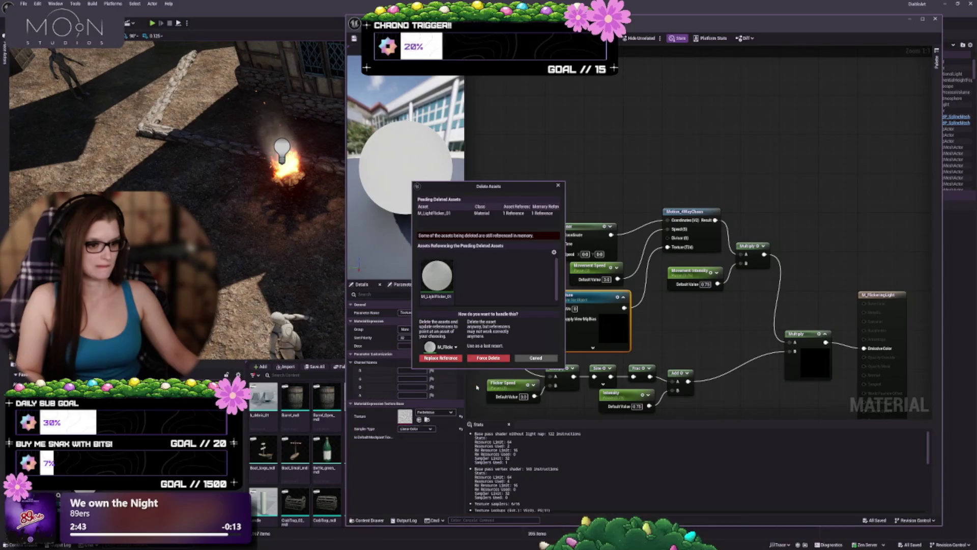
pyautogui.click(441, 358)
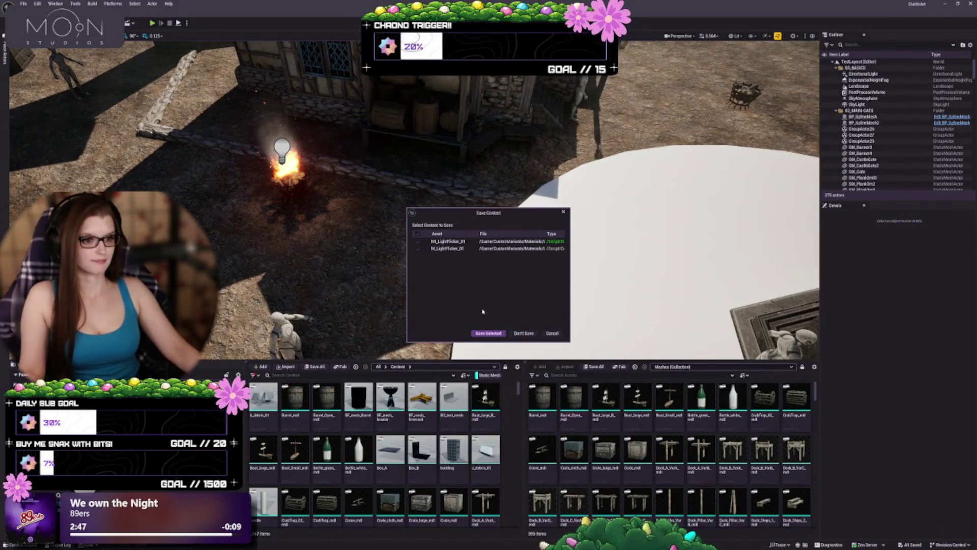
pyautogui.click(489, 333)
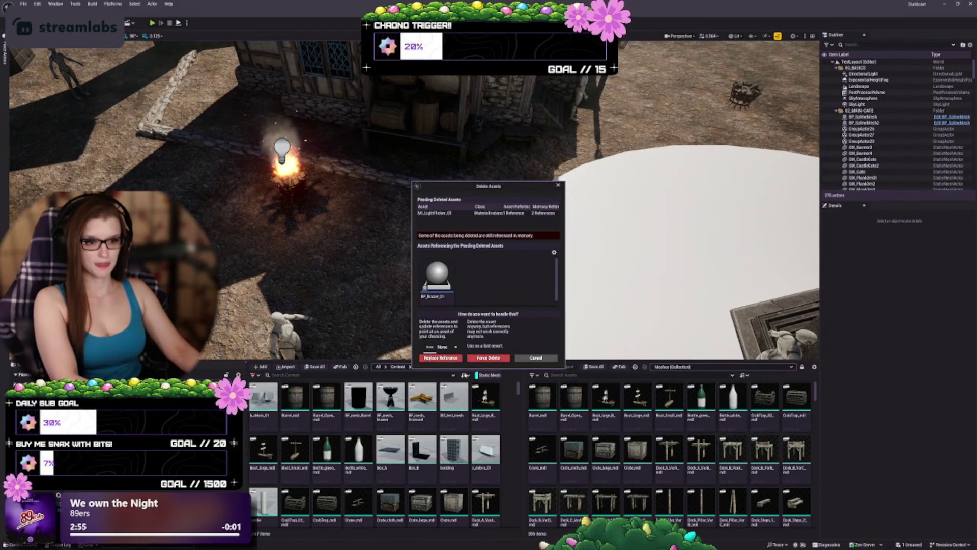
# Replace MI_LightFlicker_01's references with MI_FlickeringLight, confirm, and save the brazier blueprint and level
pyautogui.click(442, 347)
pyautogui.write('i_')
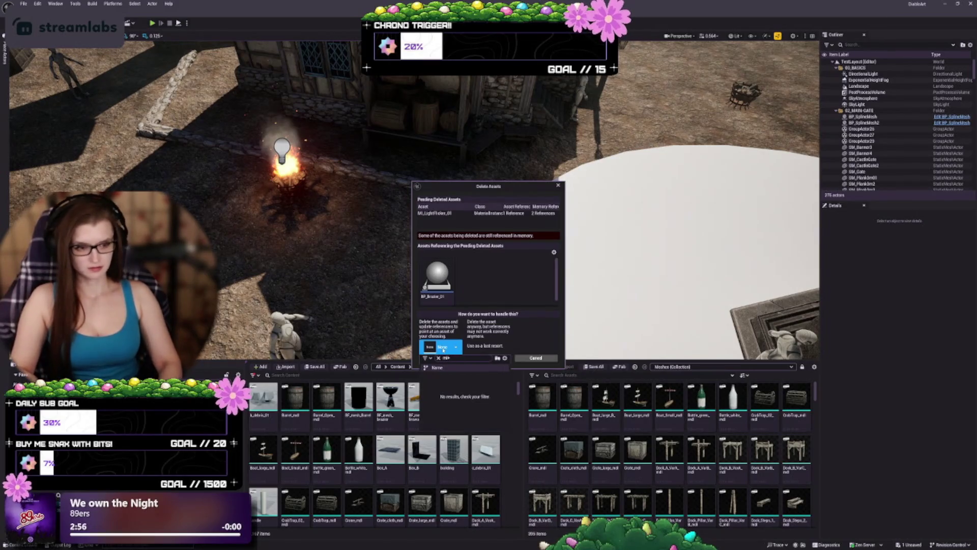
pyautogui.write('flick')
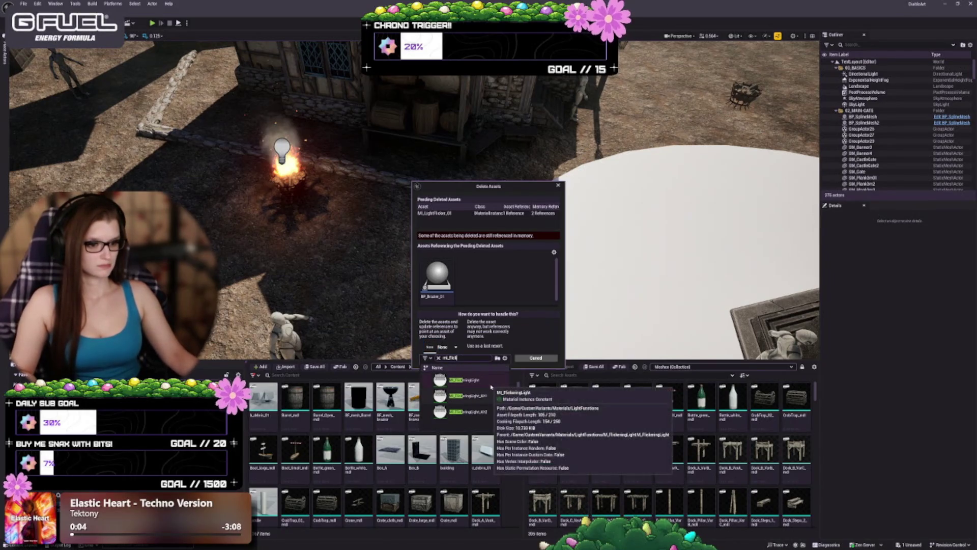
pyautogui.click(480, 383)
pyautogui.click(441, 358)
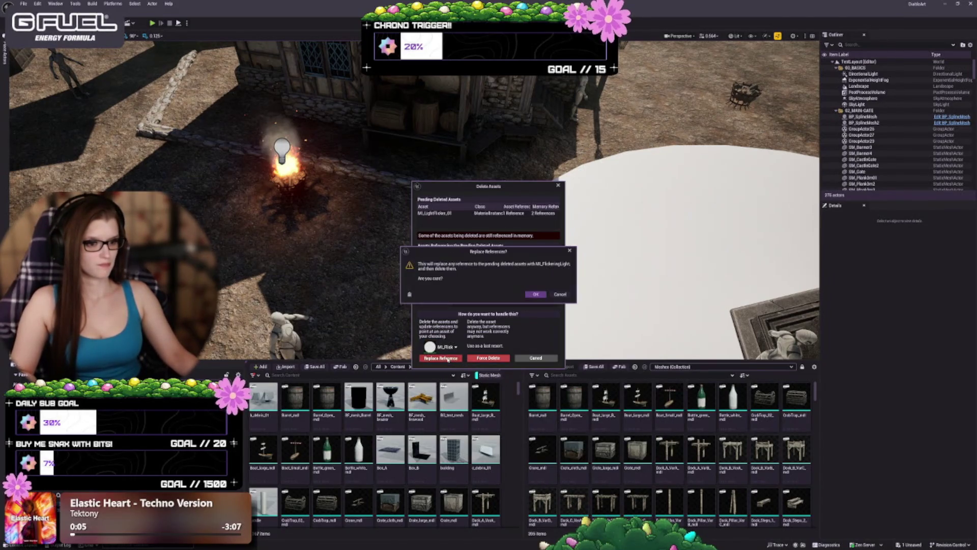
pyautogui.click(533, 295)
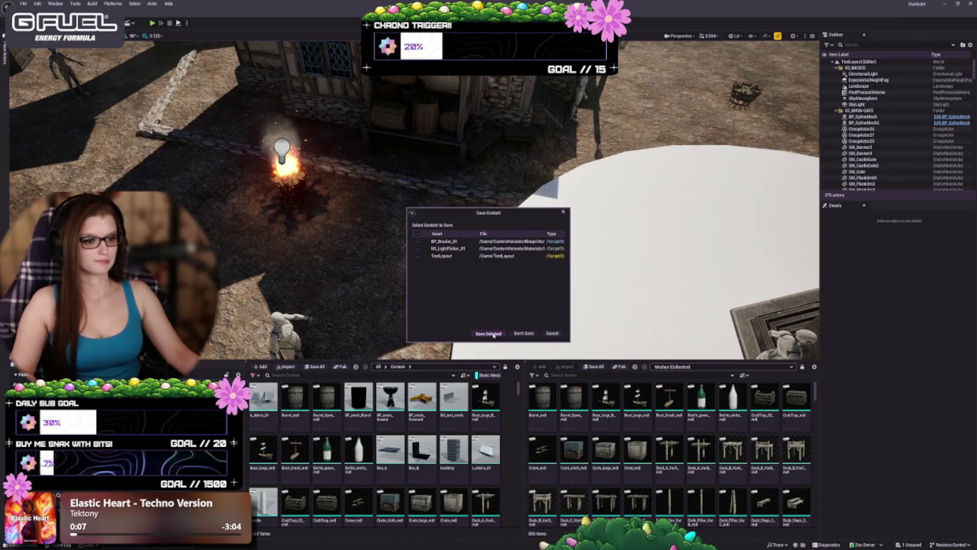
pyautogui.click(488, 334)
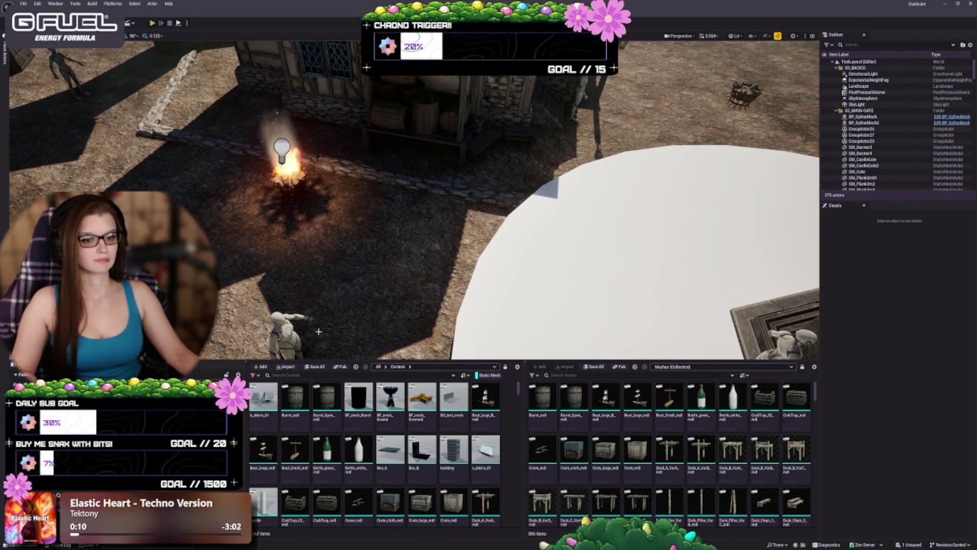
pyautogui.click(505, 332)
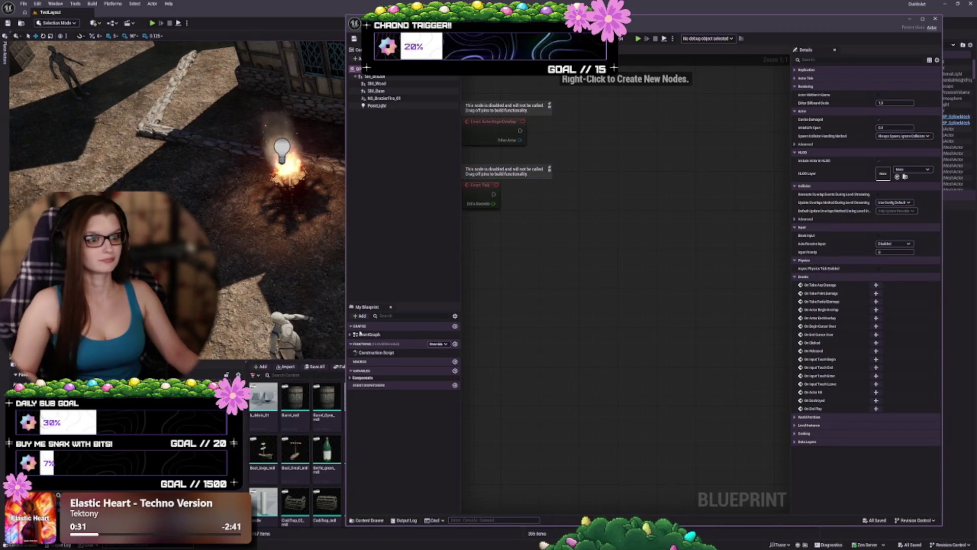
# Select the brazier's PointLight component and open its Light Function material instance for editing
pyautogui.click(377, 106)
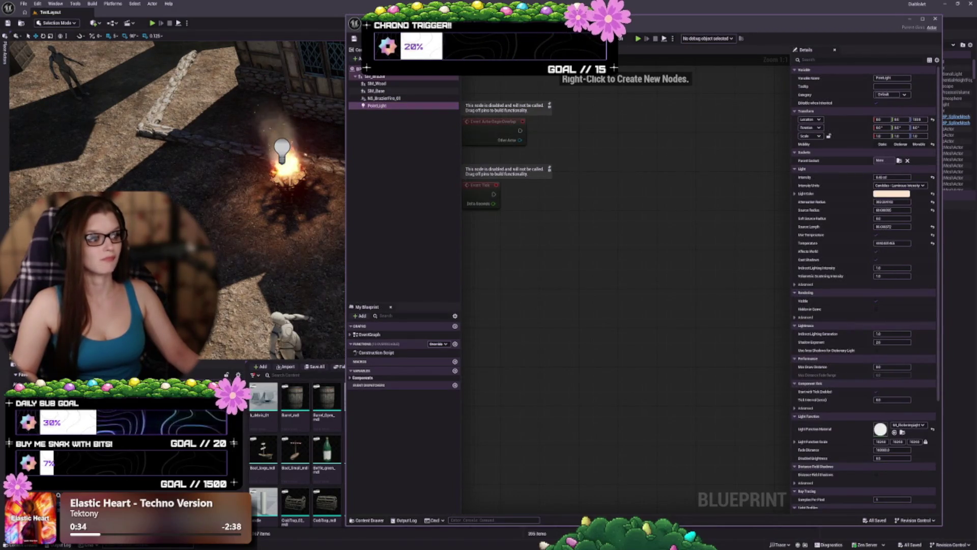
pyautogui.scroll(6, 573, 320)
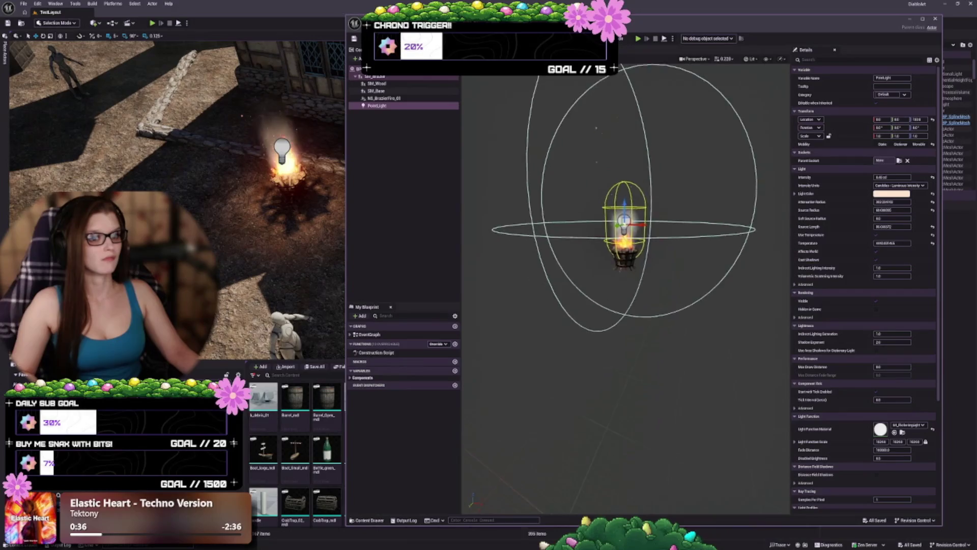
pyautogui.moveTo(626, 295)
pyautogui.mouseDown()
pyautogui.moveTo(626, 265)
pyautogui.moveTo(651, 326)
pyautogui.moveTo(662, 305)
pyautogui.moveTo(644, 312)
pyautogui.mouseUp()
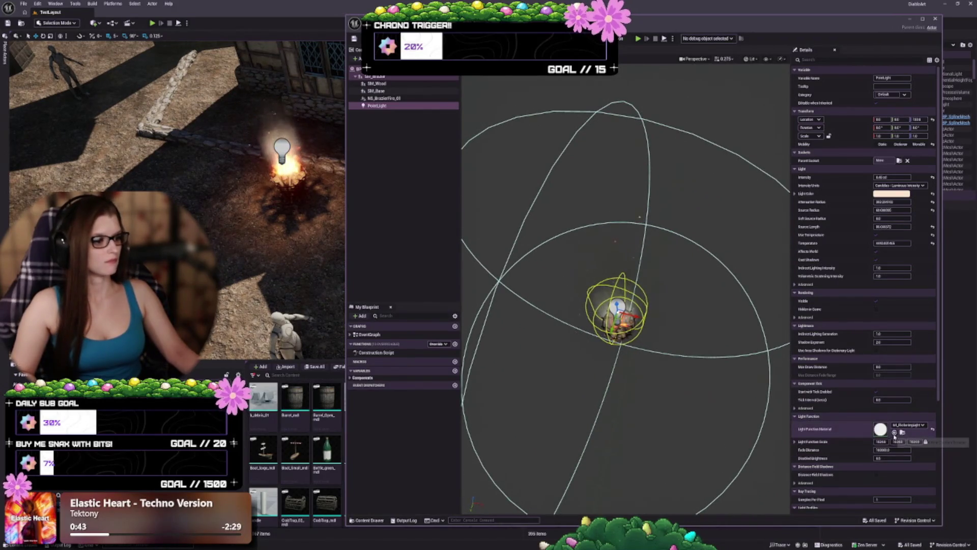
pyautogui.moveTo(315, 301); pyautogui.dragTo(288, 270)
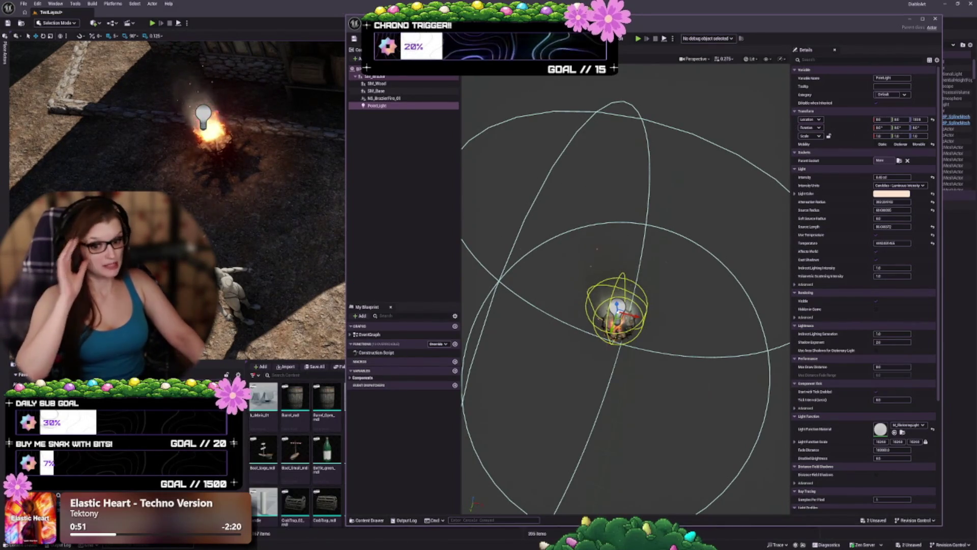
pyautogui.click(438, 20)
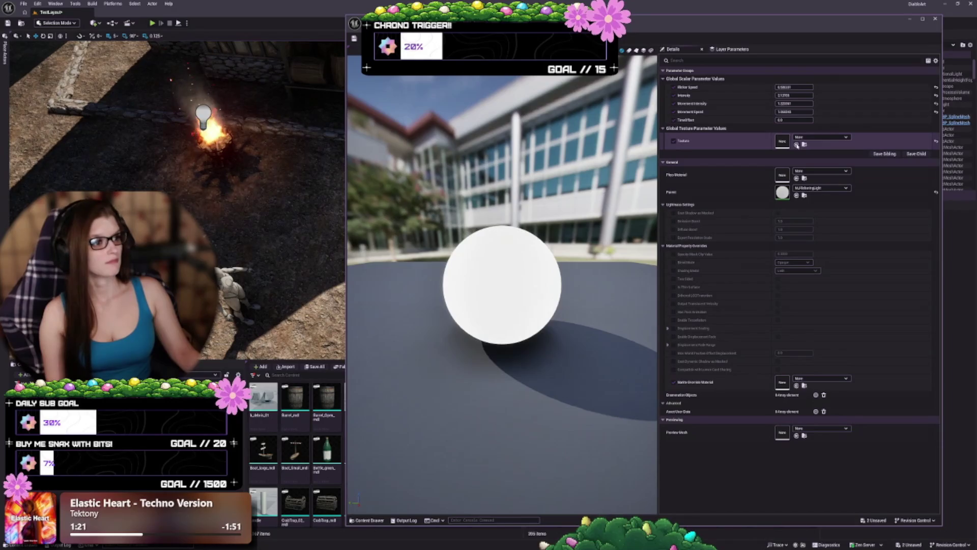
# Try T_Noise_Rough_01_Height, then T_Perlin_Noise_M, finally settling on T_Cloud_Noise_01 for Texture
pyautogui.click(797, 145)
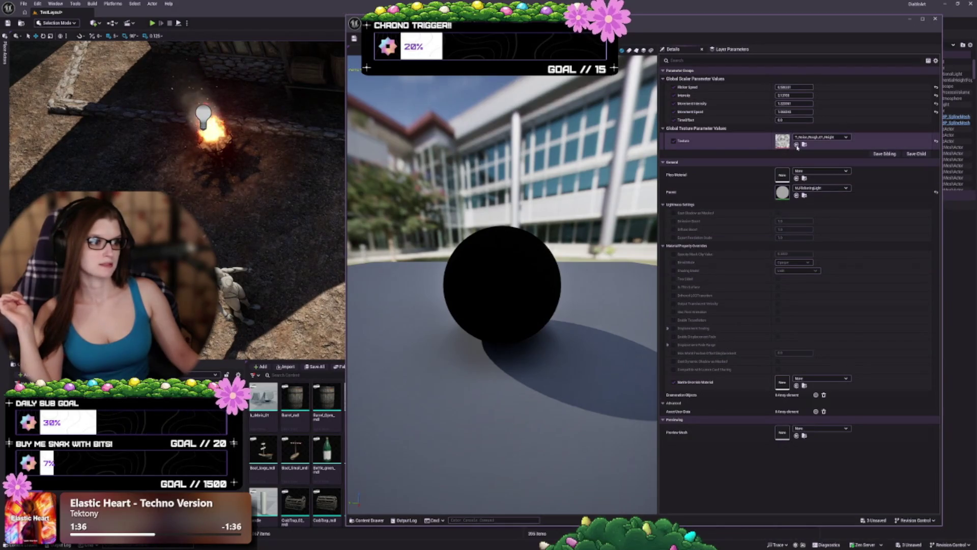
pyautogui.click(797, 146)
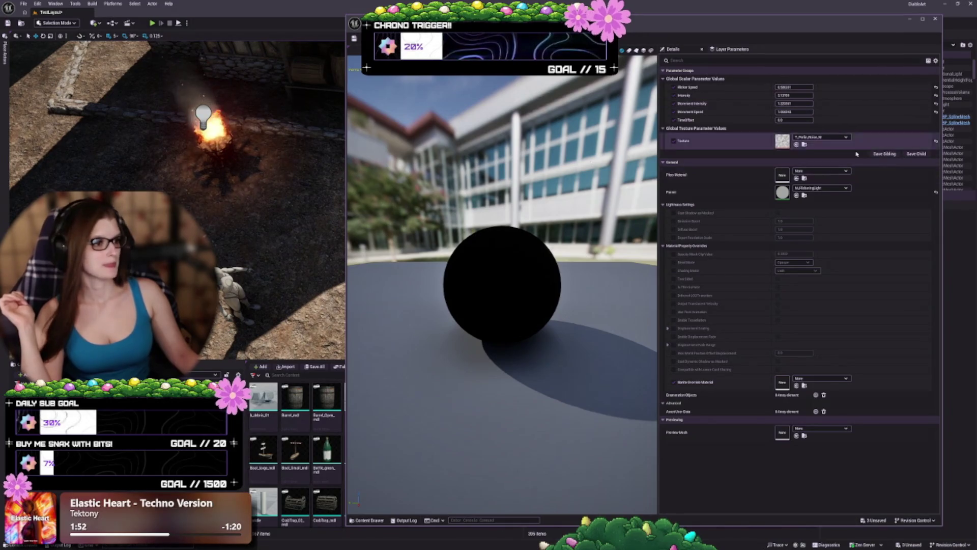
pyautogui.click(797, 145)
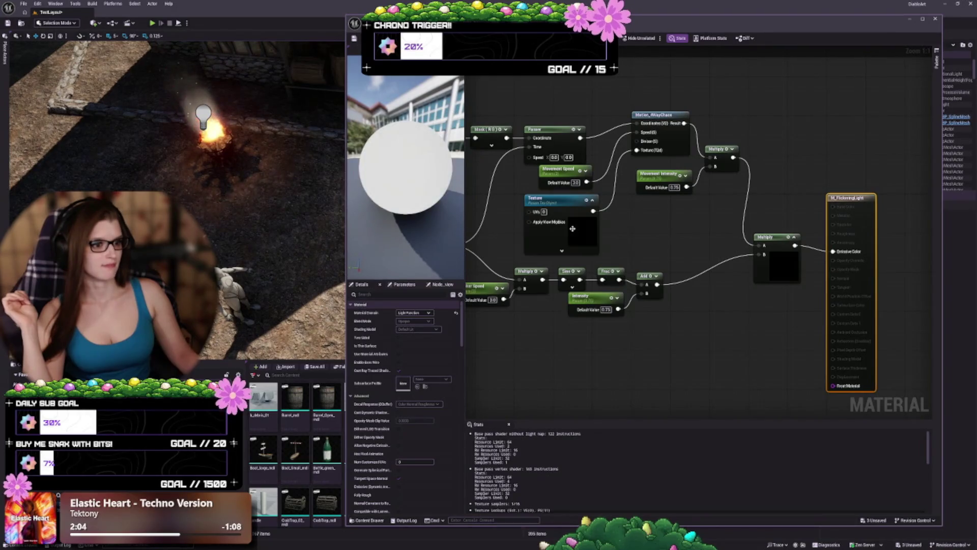
# In the parent material, change the Texture node's sampler type, pick a rough noise texture, and apply
pyautogui.click(573, 228)
pyautogui.click(428, 429)
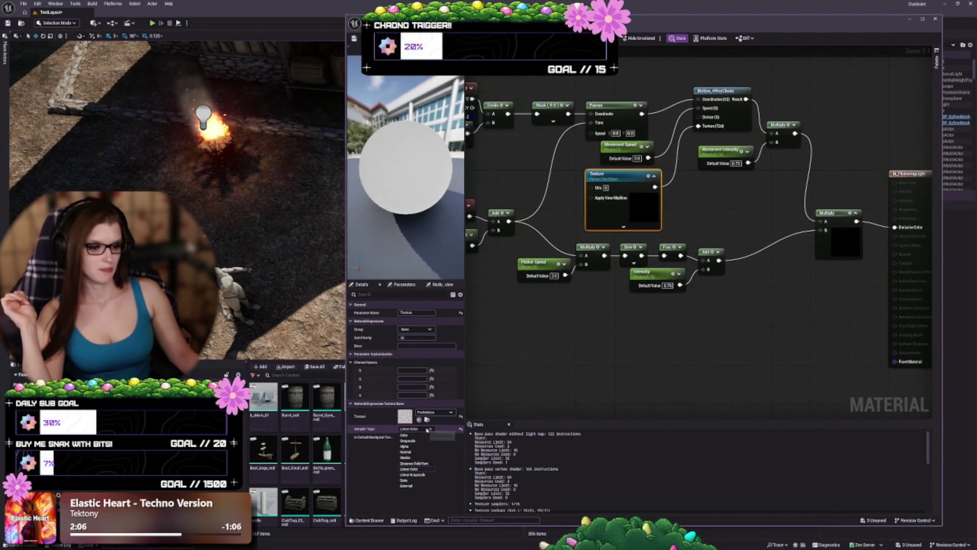
pyautogui.click(406, 457)
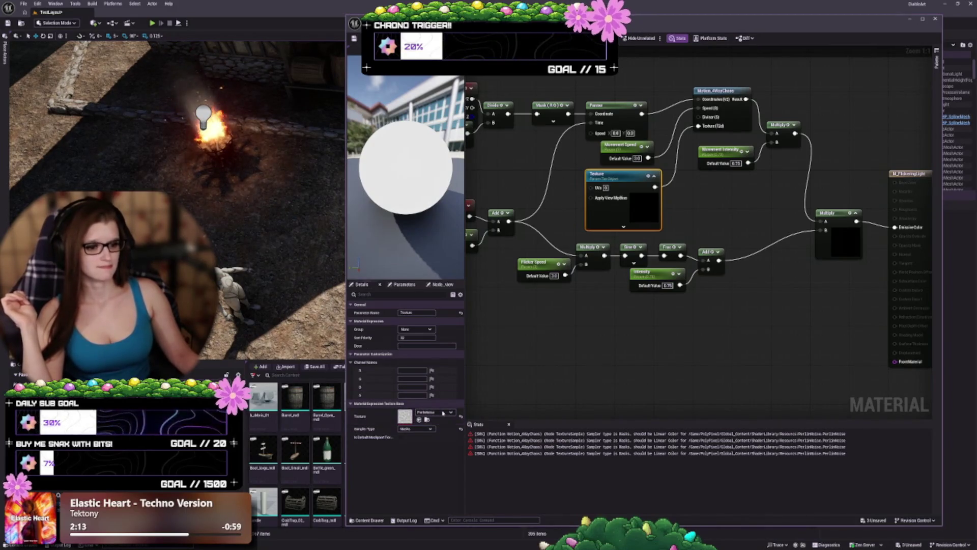
pyautogui.click(436, 413)
pyautogui.press('Escape')
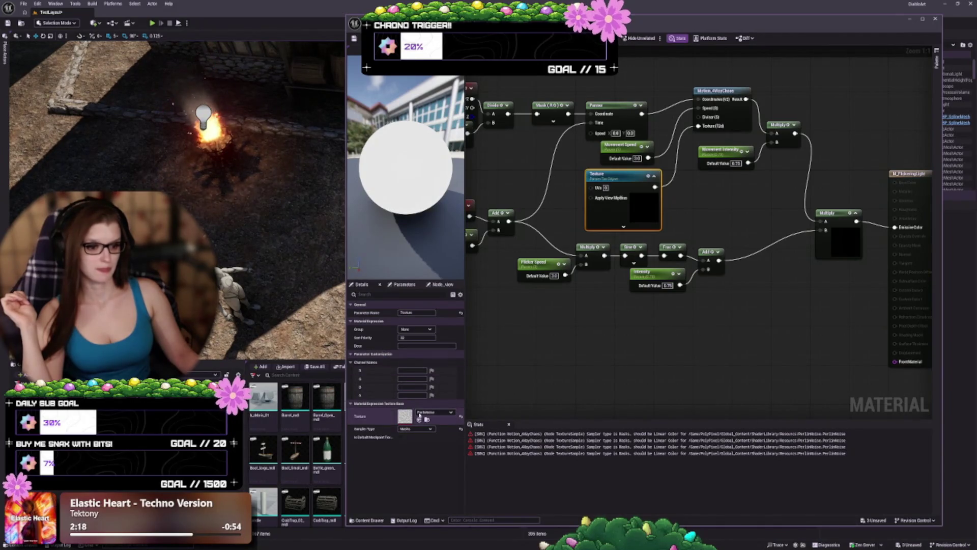
pyautogui.click(419, 419)
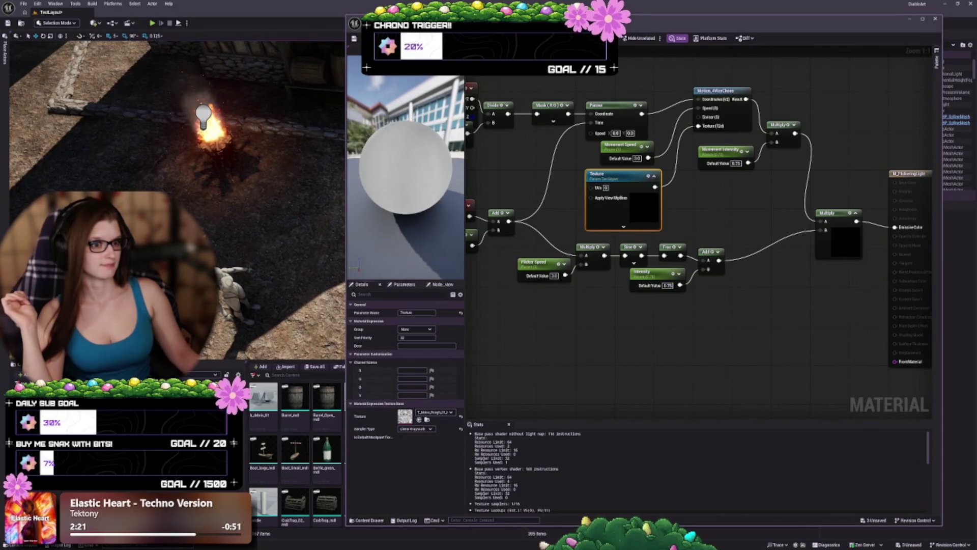
pyautogui.click(354, 38)
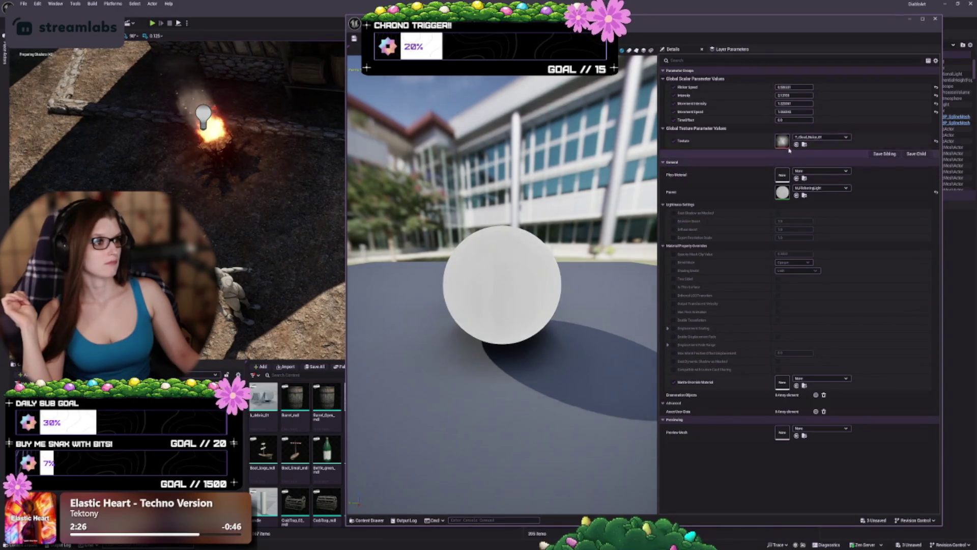
# Use T_Noise_Rough_01_Height in the instance, save it with the brazier blueprint, and compile the blueprint
pyautogui.click(796, 145)
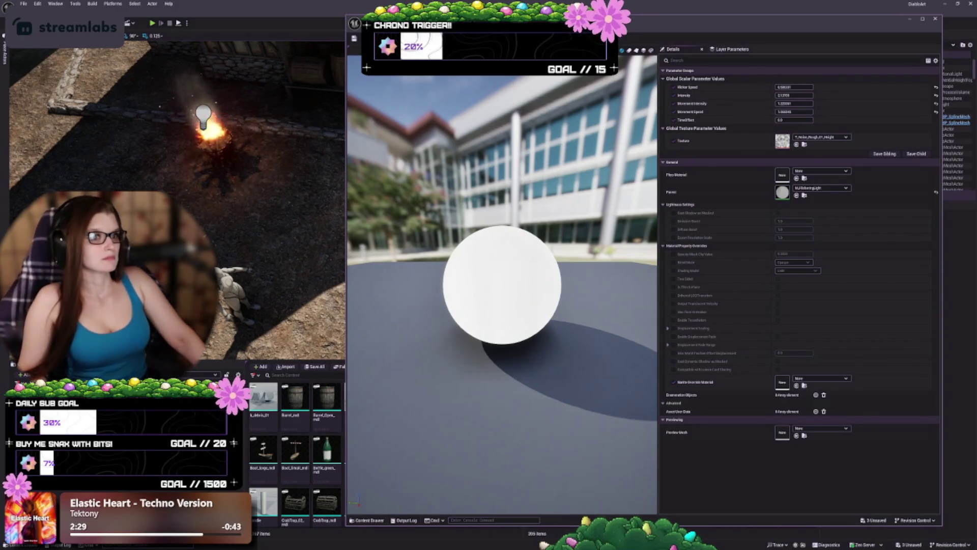
pyautogui.hotkey('ctrl', 'Tab')
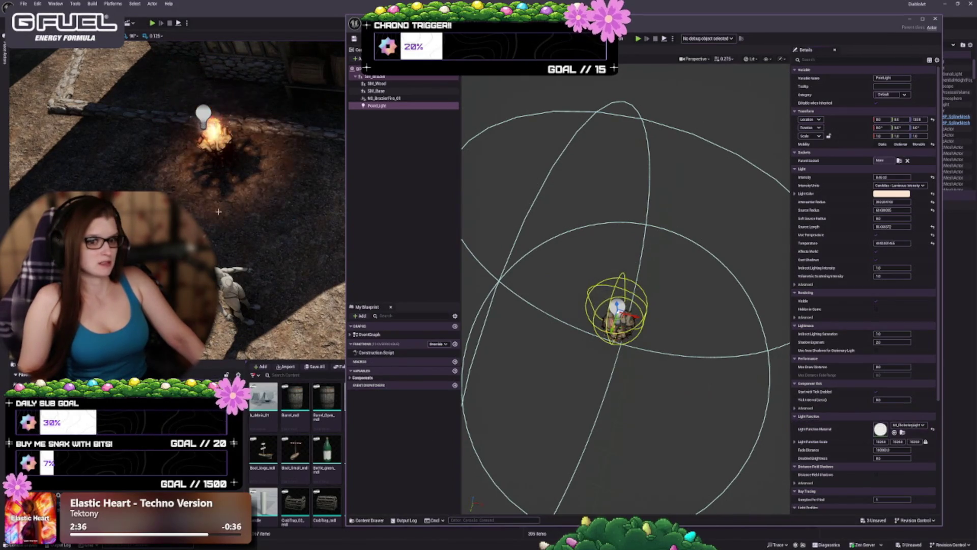
pyautogui.hotkey('ctrl', 's')
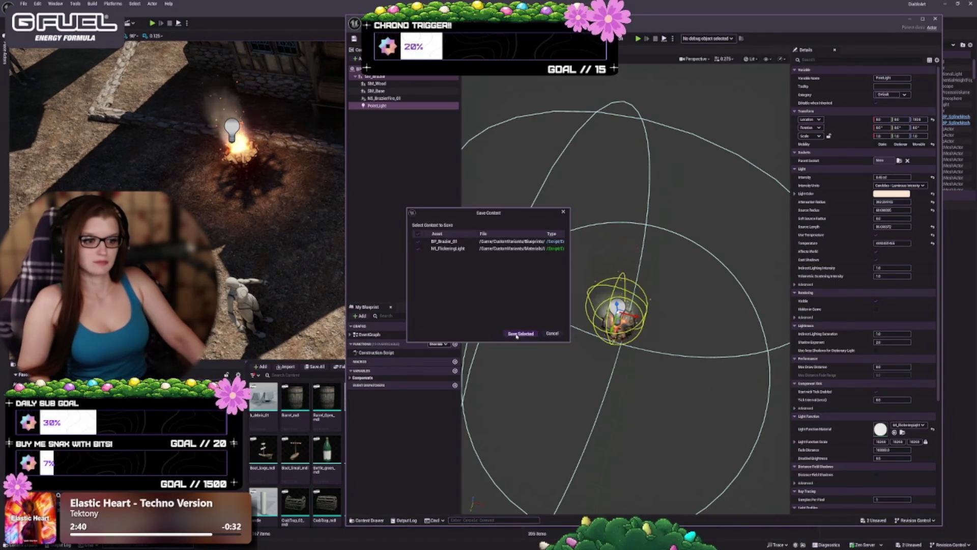
pyautogui.click(517, 333)
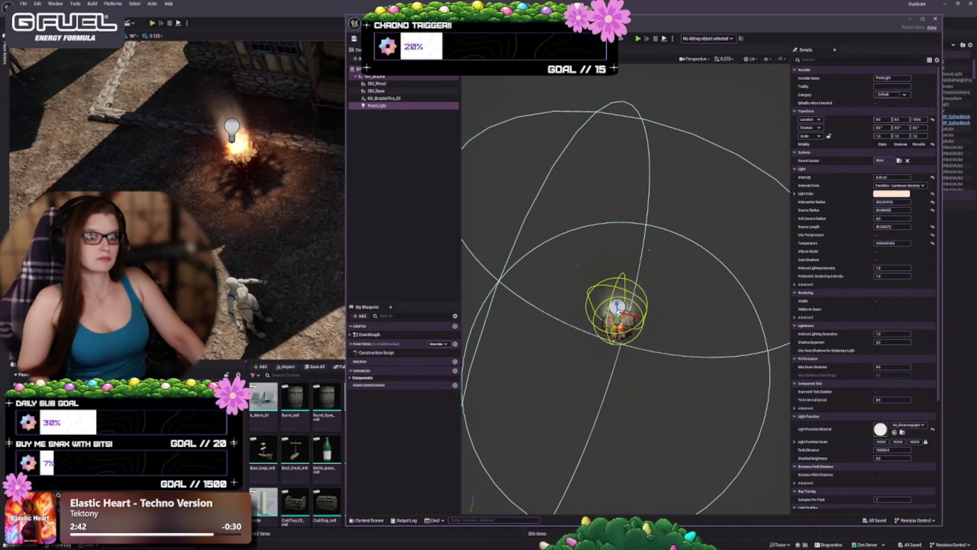
pyautogui.click(356, 46)
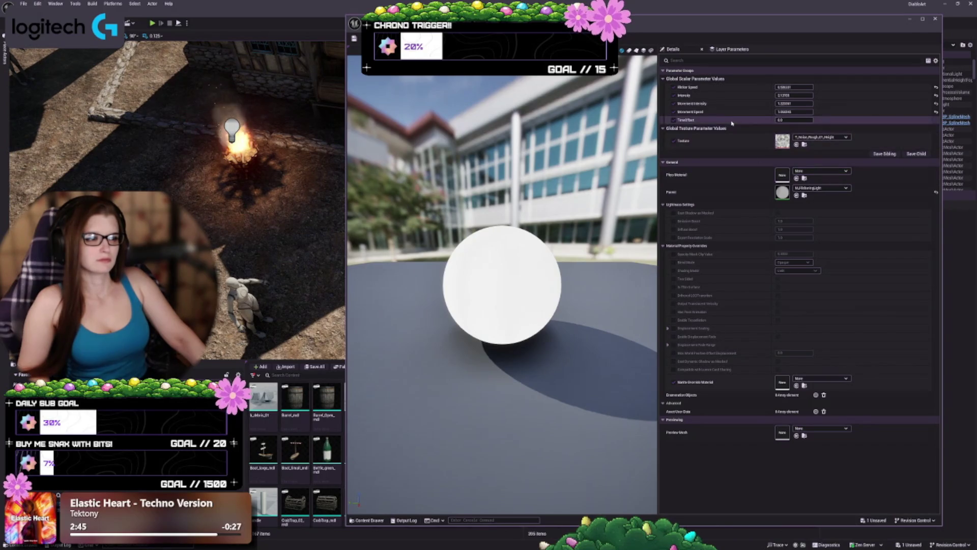
# Experiment with Flicker Speed, Intensity and Movement Speed, reset all four scalars to defaults, then adjust Flicker Speed
pyautogui.click(792, 87)
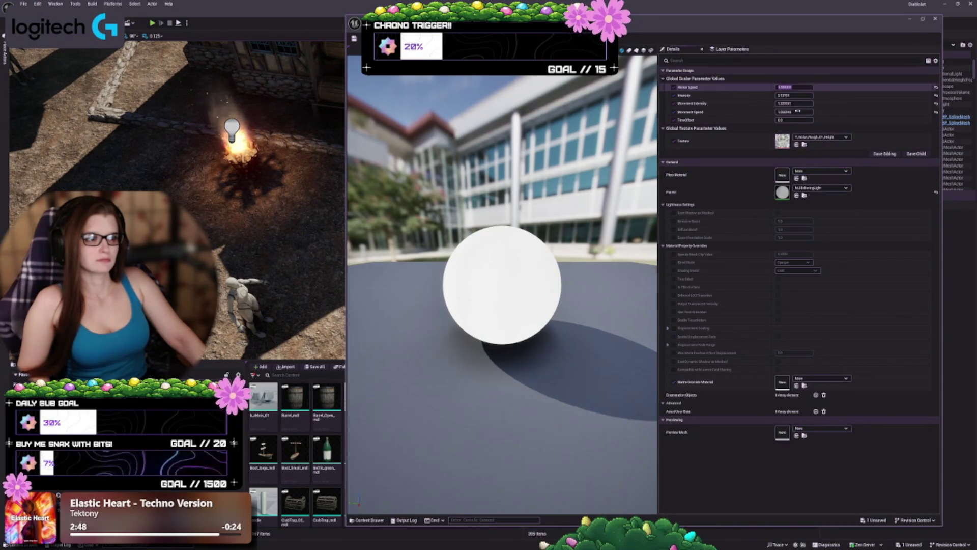
pyautogui.moveTo(511, 296); pyautogui.dragTo(489, 295)
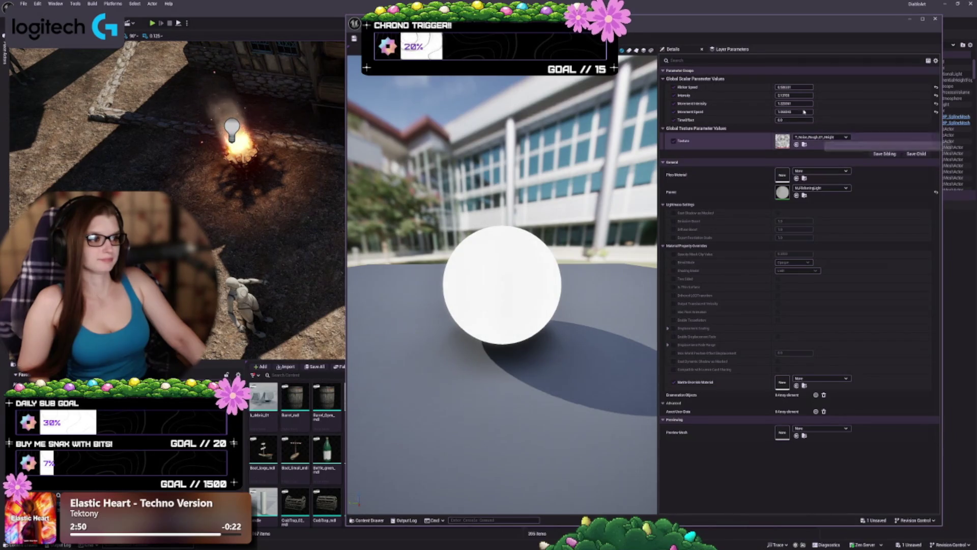
pyautogui.moveTo(790, 87); pyautogui.dragTo(815, 87)
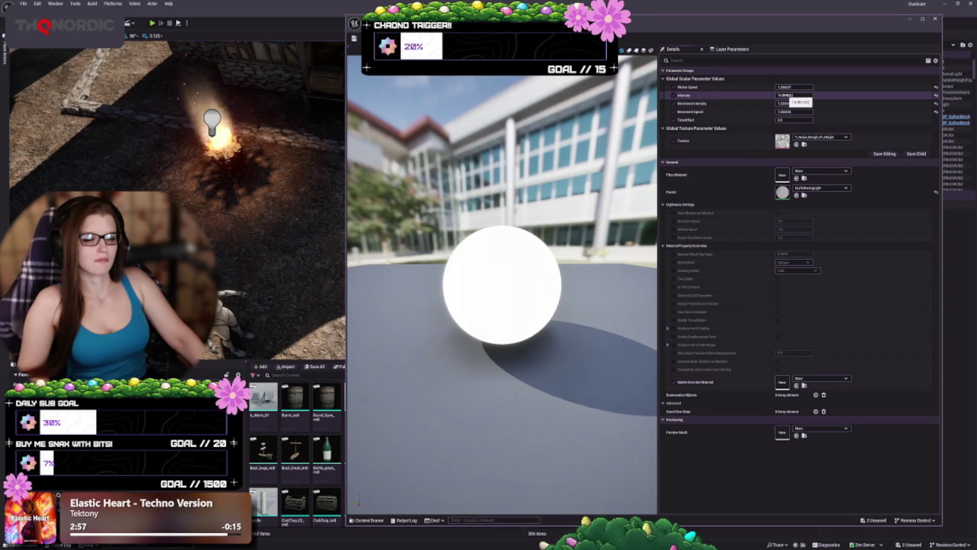
pyautogui.moveTo(789, 104); pyautogui.dragTo(801, 105)
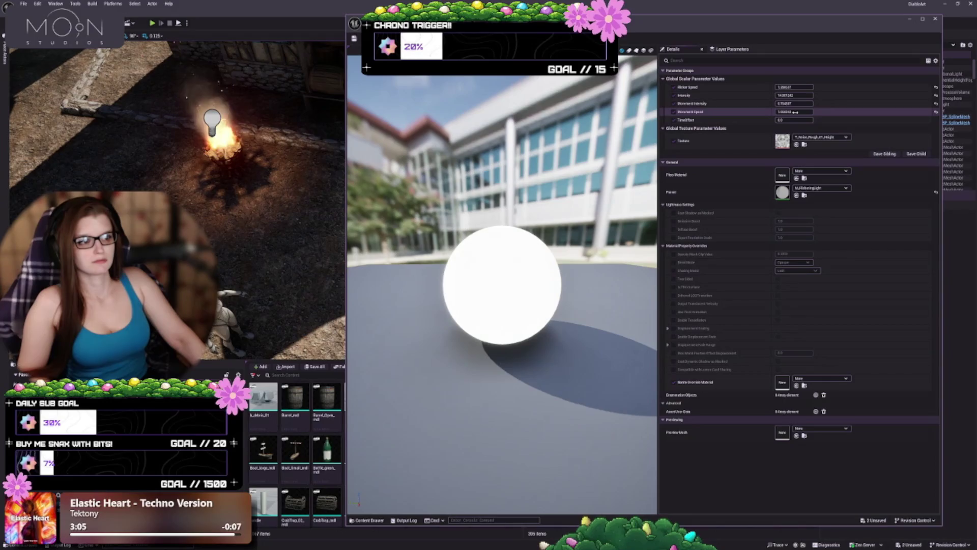
pyautogui.moveTo(786, 111); pyautogui.dragTo(785, 111)
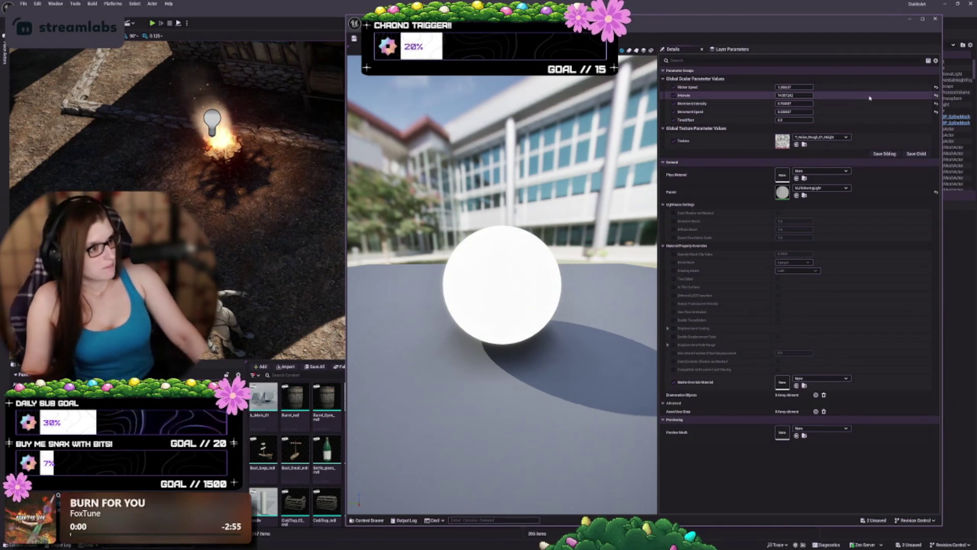
pyautogui.click(935, 95)
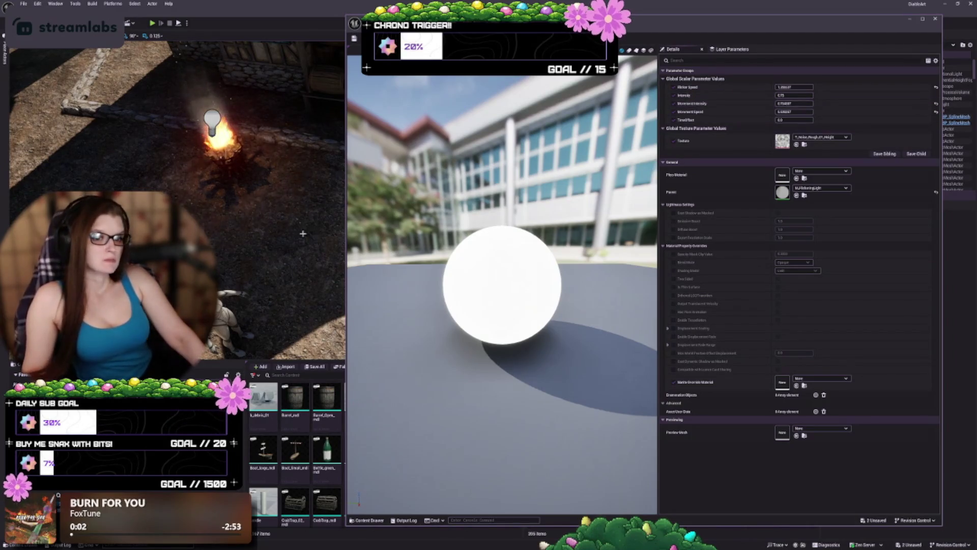
pyautogui.click(935, 87)
pyautogui.click(935, 103)
pyautogui.click(935, 112)
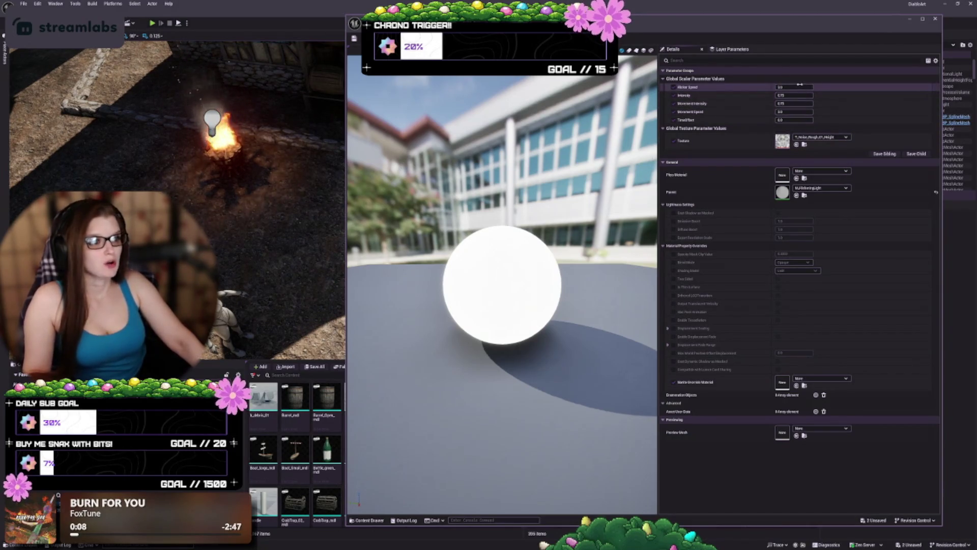
pyautogui.moveTo(809, 85); pyautogui.dragTo(892, 92)
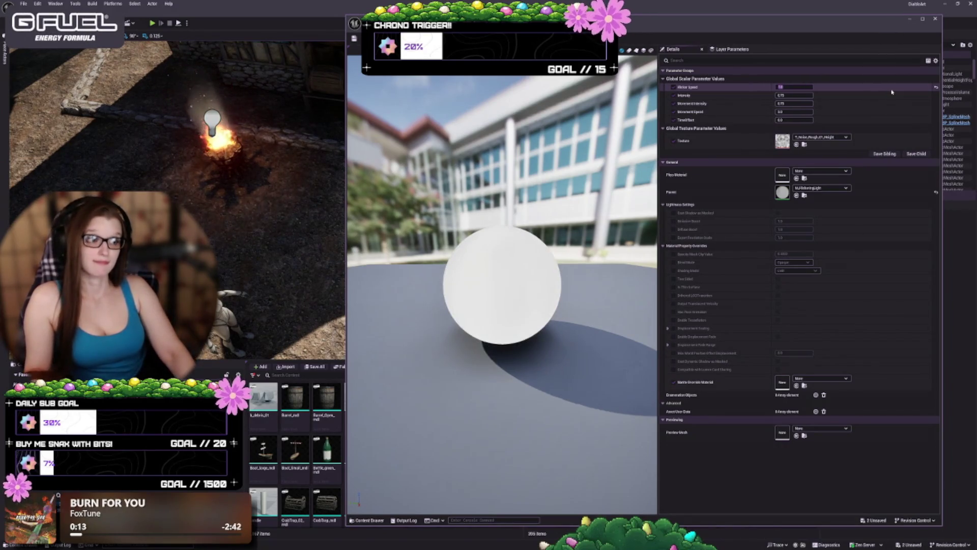
# Set Intensity to 2 and Movement Intensity to 1.0, then 7.0
pyautogui.press('Tab')
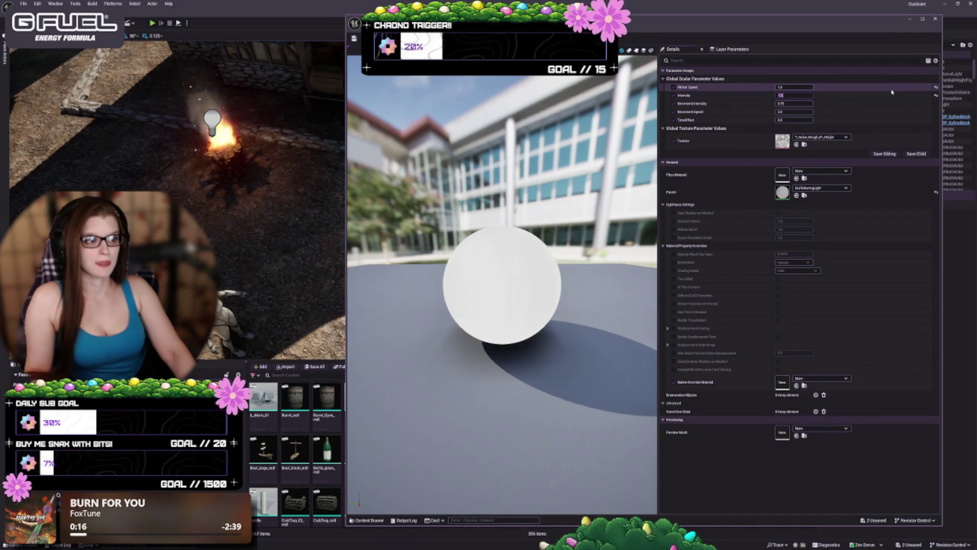
pyautogui.write('2')
pyautogui.press('Return')
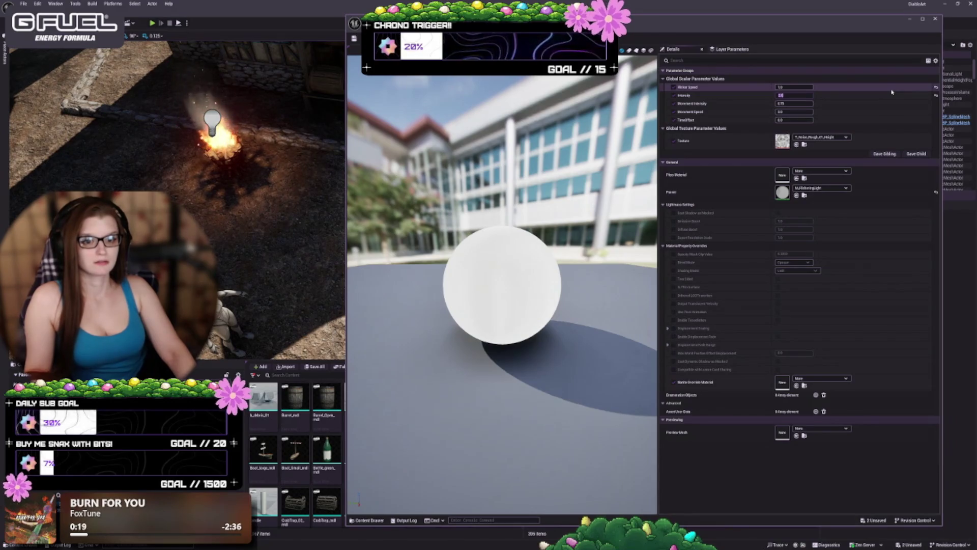
pyautogui.write('1.0')
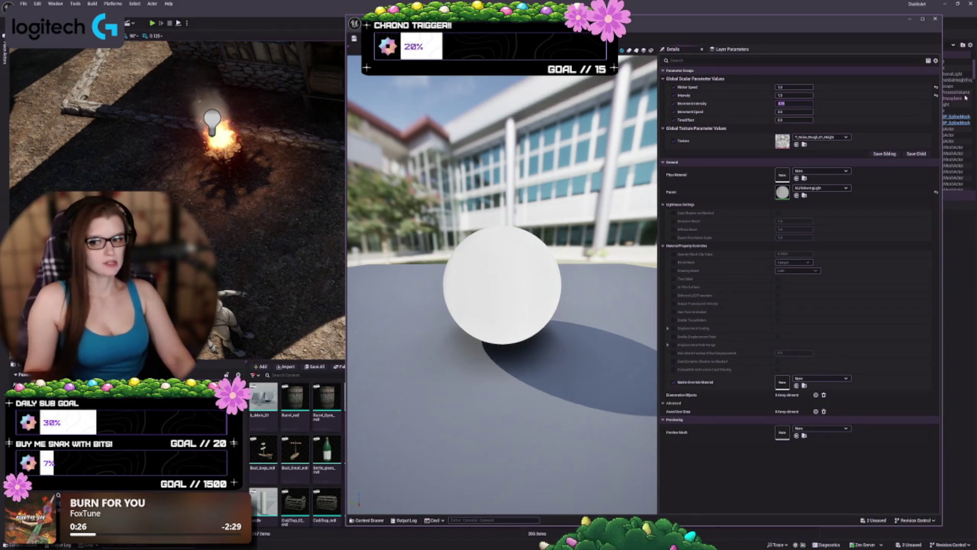
pyautogui.press('Return')
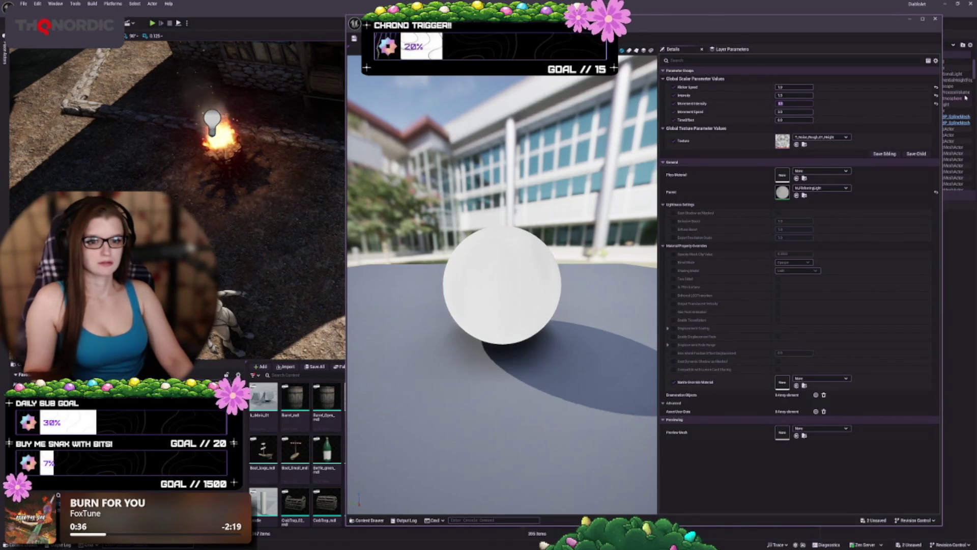
pyautogui.write('7.0')
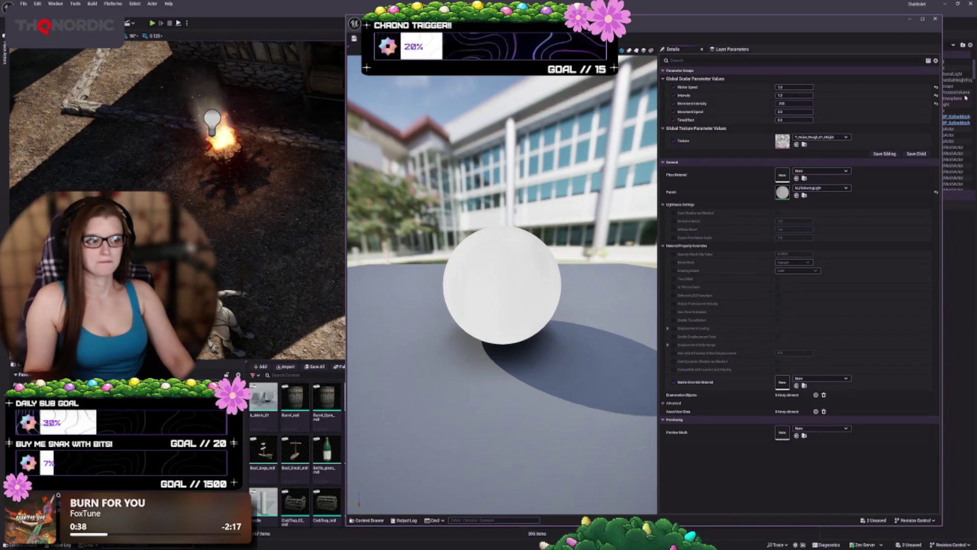
pyautogui.press('Return')
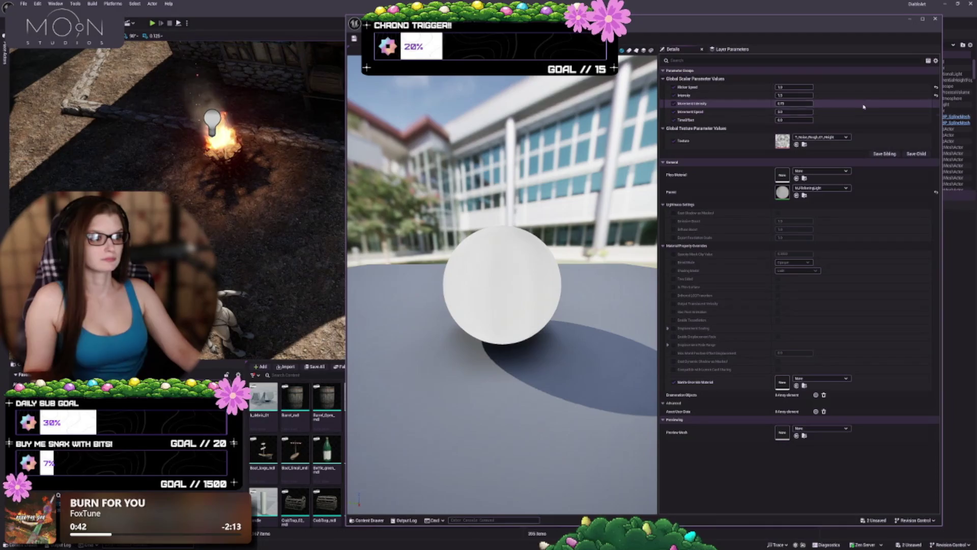
# Set Movement Speed to 10.0, save the instance, then undo to swap the Texture parameter
pyautogui.click(794, 111)
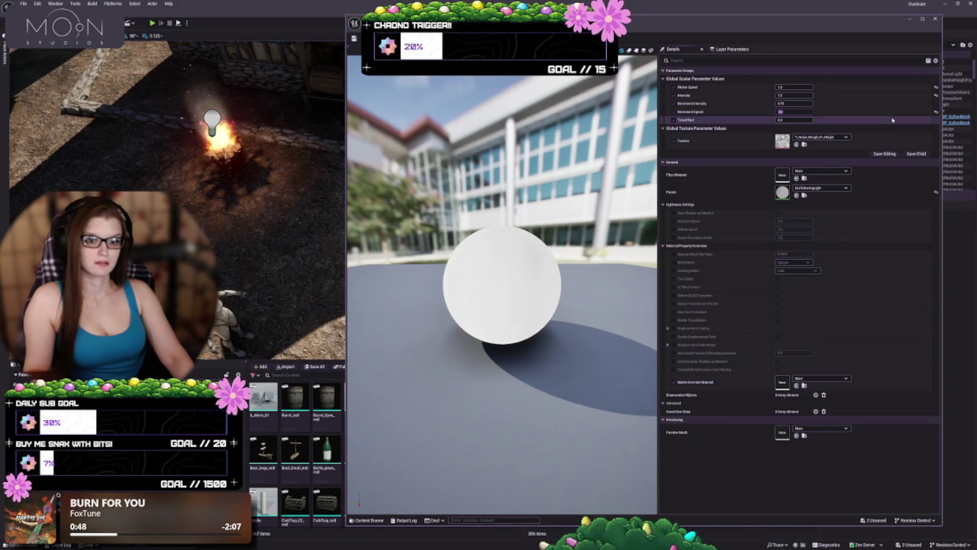
pyautogui.press('Return')
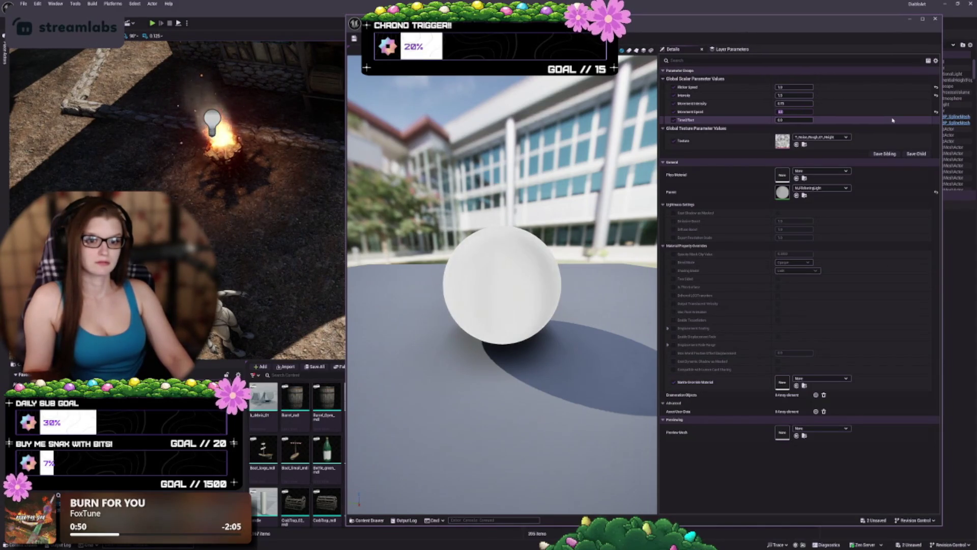
pyautogui.press('Return')
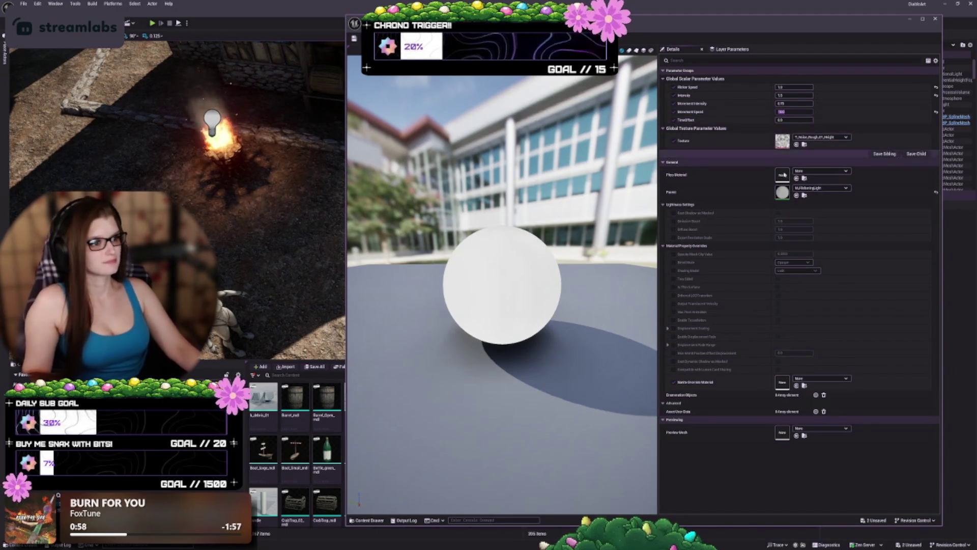
pyautogui.hotkey('ctrl', 's')
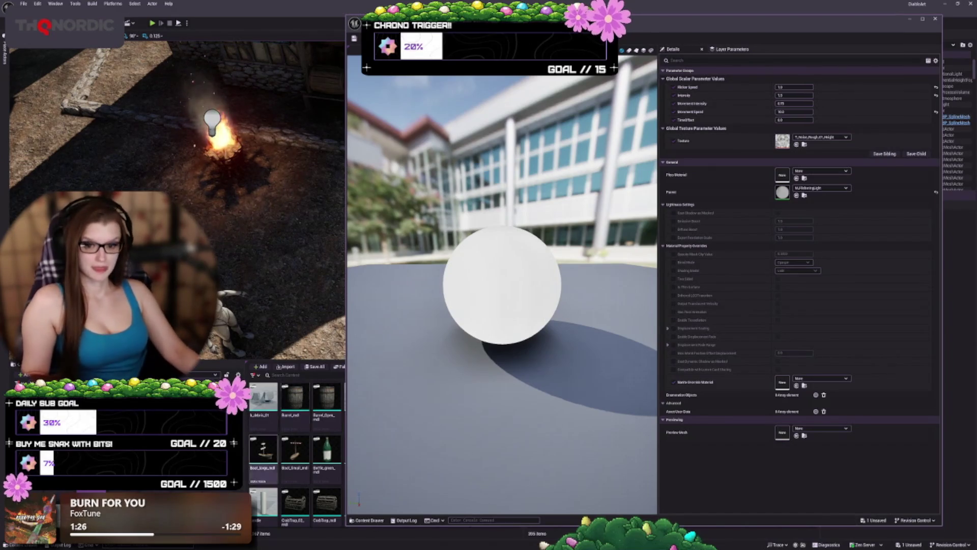
pyautogui.hotkey('ctrl', 'z')
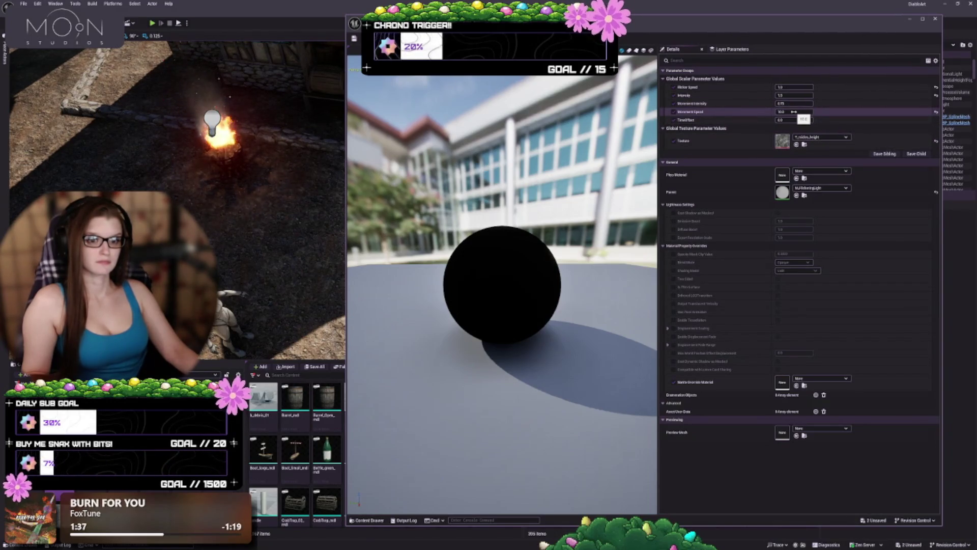
# Reset Flicker Speed, Intensity and Movement Speed to their default values
pyautogui.moveTo(795, 95); pyautogui.dragTo(800, 94)
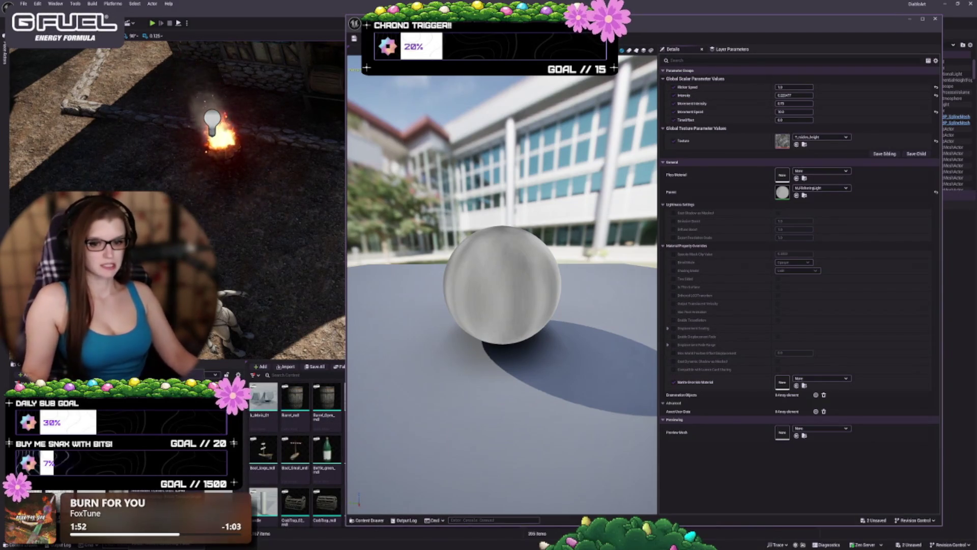
pyautogui.click(936, 87)
pyautogui.click(937, 96)
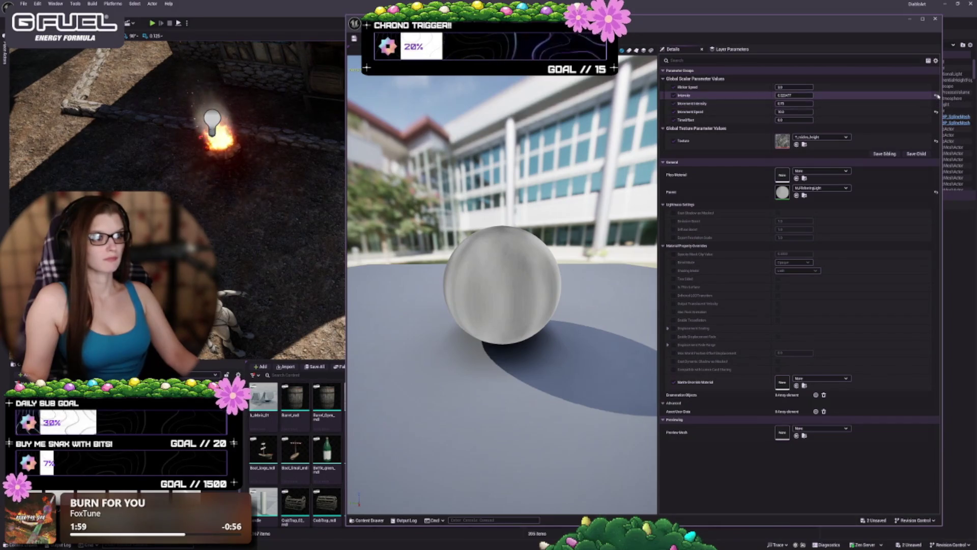
pyautogui.click(936, 112)
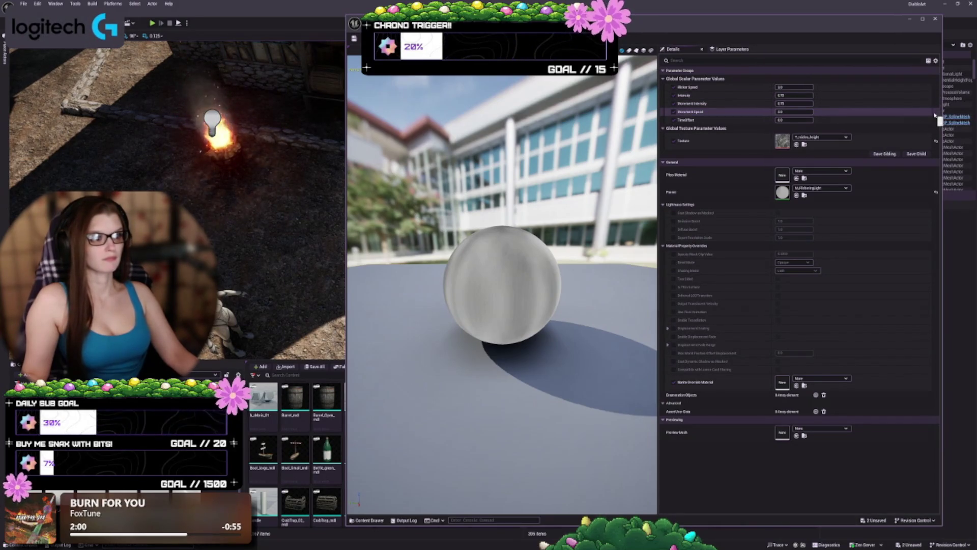
# Set Flicker Speed to 5.0 and lower Movement Speed to about 1.74
pyautogui.moveTo(784, 87); pyautogui.dragTo(801, 87)
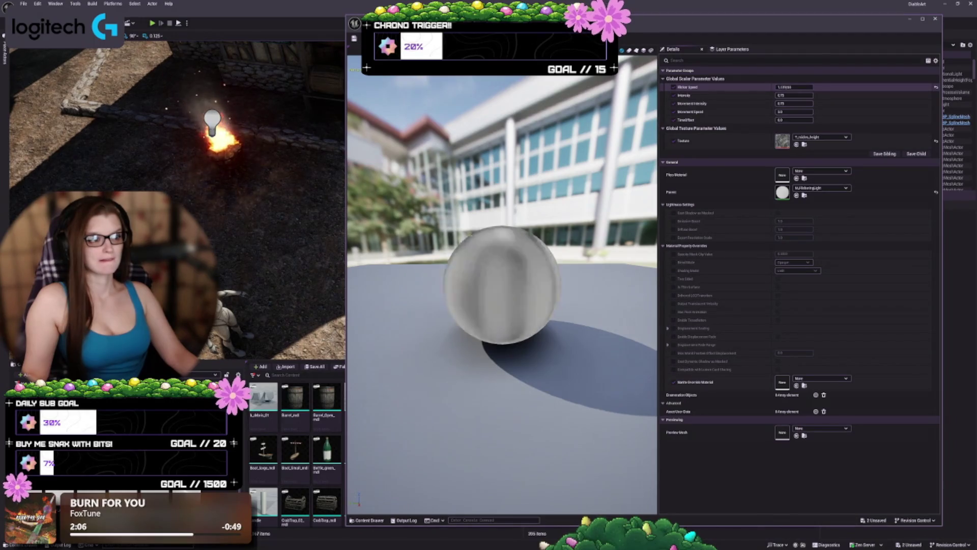
pyautogui.moveTo(801, 87); pyautogui.dragTo(784, 97)
pyautogui.click(794, 87)
pyautogui.write('5')
pyautogui.press('Return')
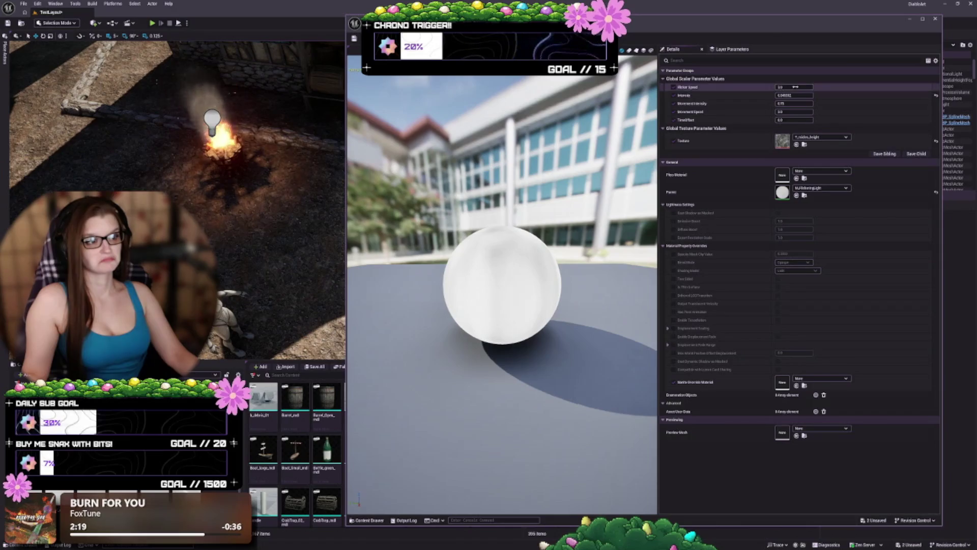
pyautogui.moveTo(799, 111); pyautogui.dragTo(807, 111)
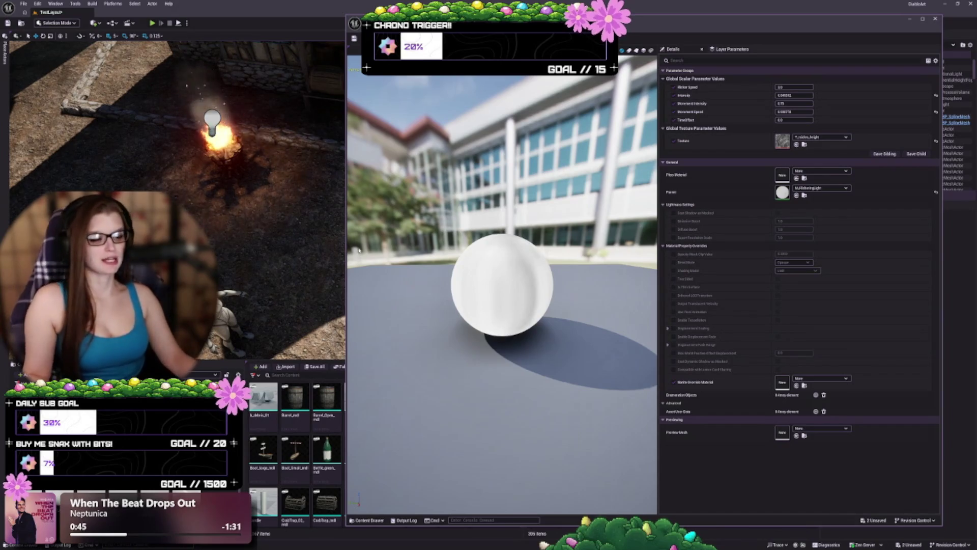
# Save the flicker material instance and return to the brazier blueprint editor
pyautogui.click(354, 40)
pyautogui.hotkey('ctrl', 'Tab')
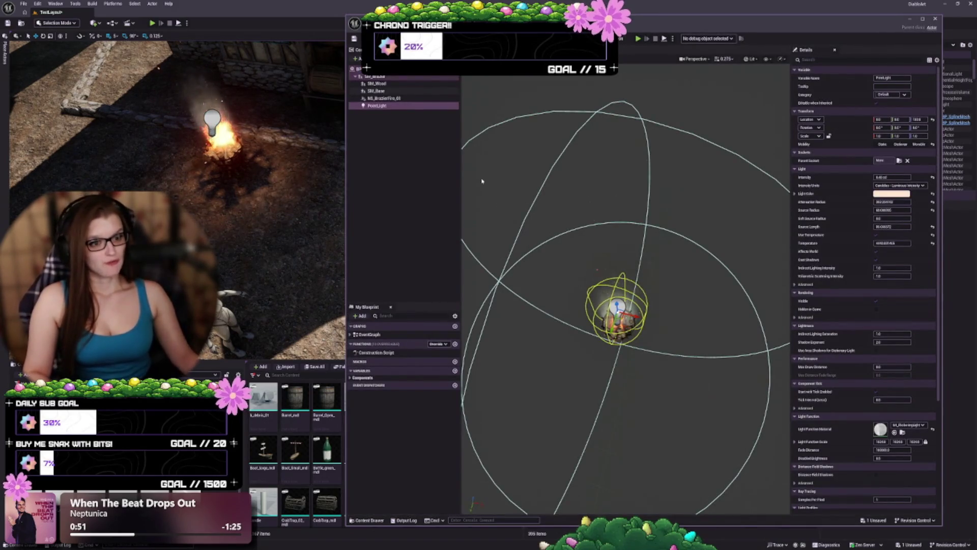
# Frame the PointLight in the BP_Brazier viewport, then close the Blueprint editor
pyautogui.press('f')
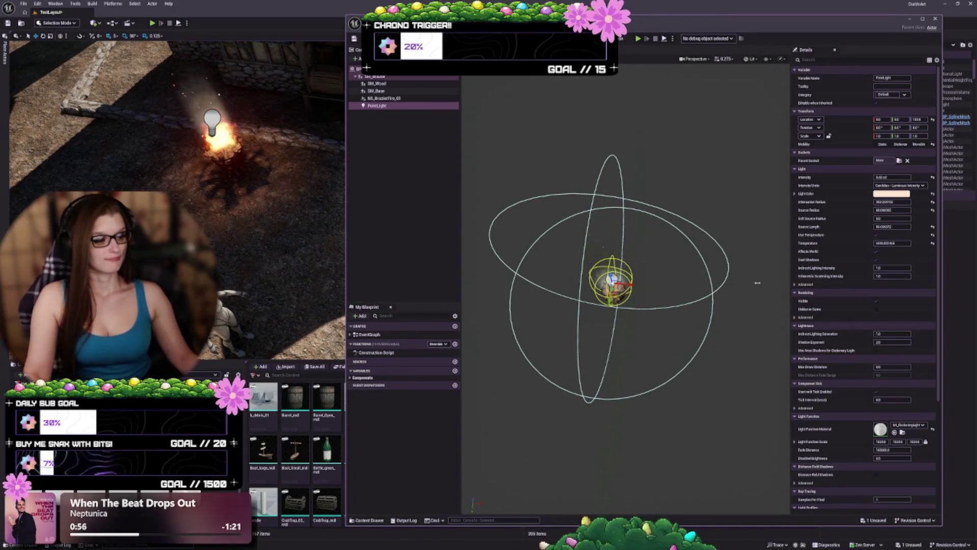
pyautogui.click(935, 19)
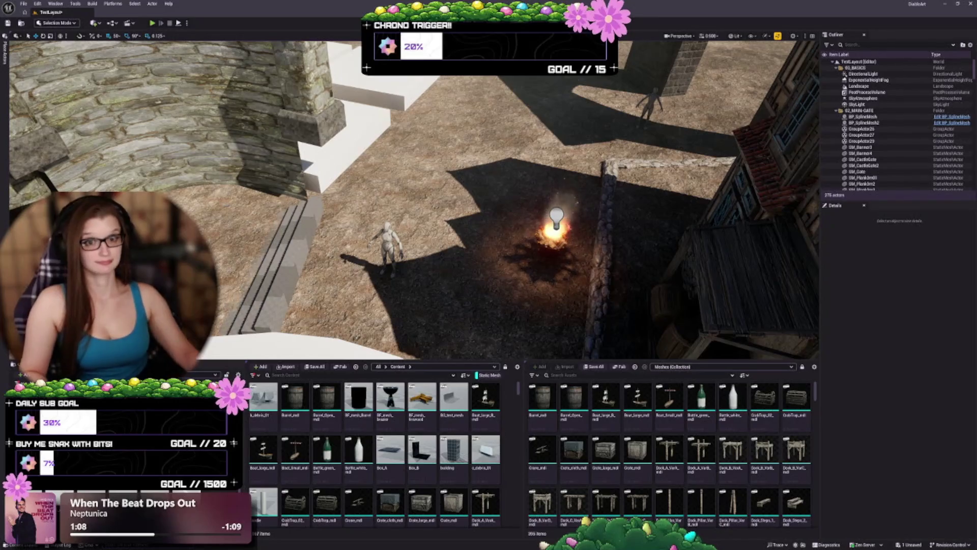
# Select the brazier and orbit the view over its flickering light in the courtyard
pyautogui.press('d')
pyautogui.press('w')
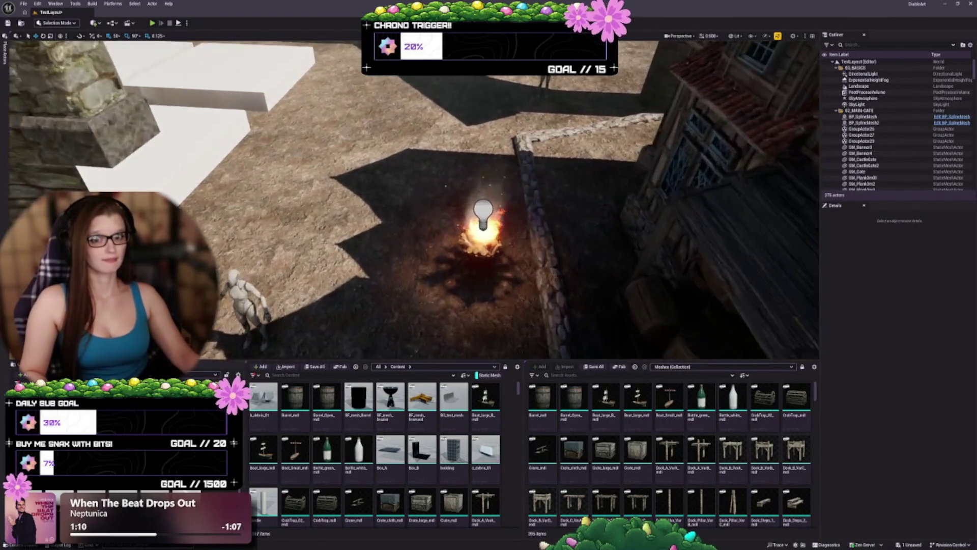
pyautogui.click(486, 229)
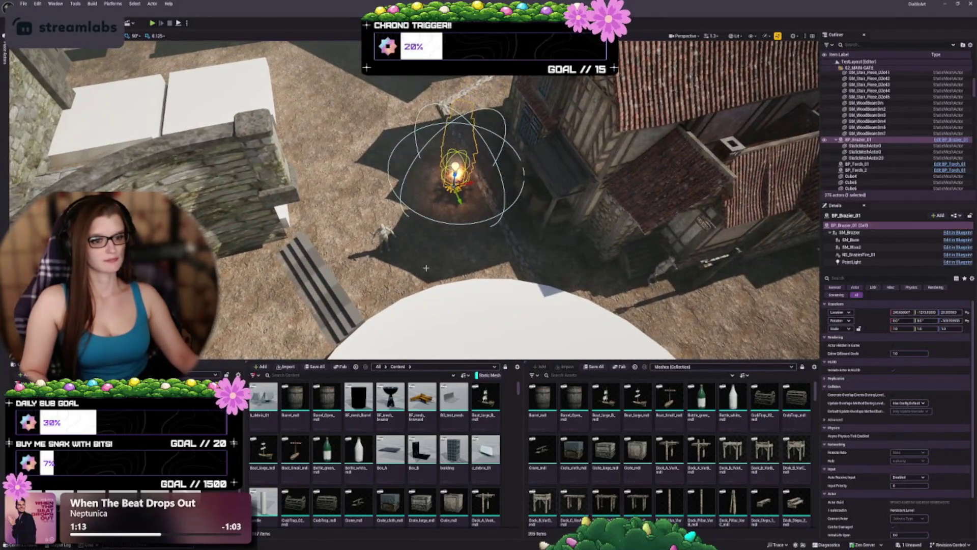
pyautogui.moveTo(399, 263)
pyautogui.mouseDown()
pyautogui.moveTo(402, 285)
pyautogui.moveTo(379, 265)
pyautogui.mouseUp()
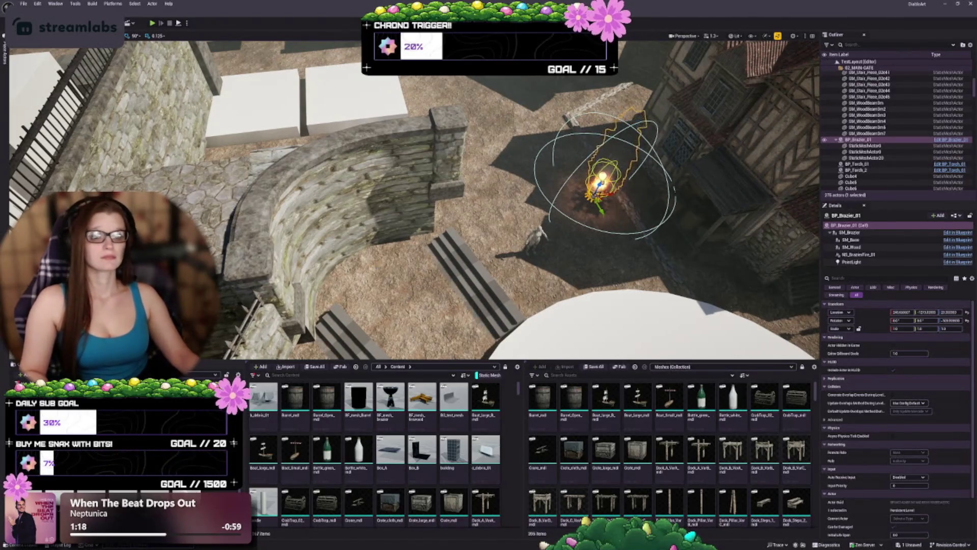
pyautogui.moveTo(407, 203)
pyautogui.mouseDown()
pyautogui.moveTo(356, 198)
pyautogui.moveTo(320, 216)
pyautogui.mouseUp()
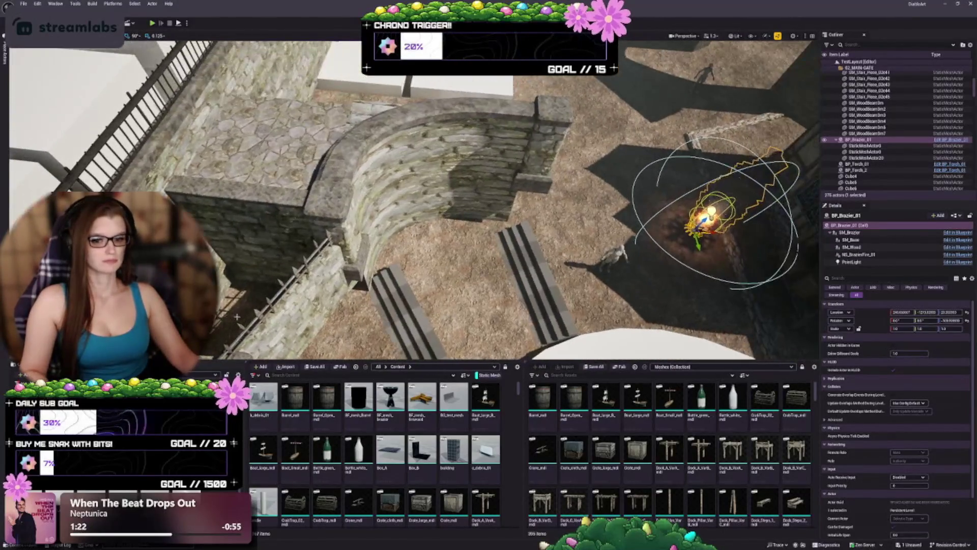
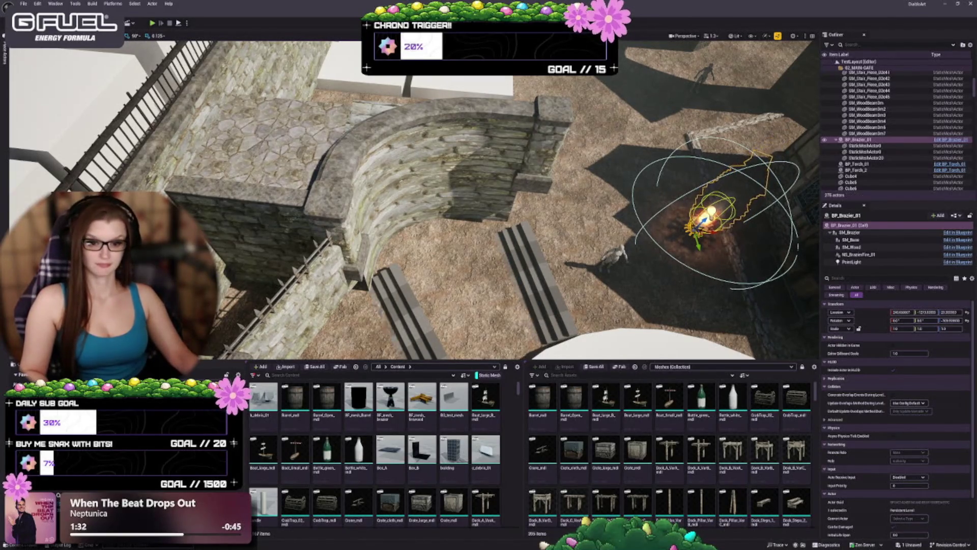
# Assign the rough stone material to the four selected curved wall pieces
pyautogui.scroll(5, 412, 198)
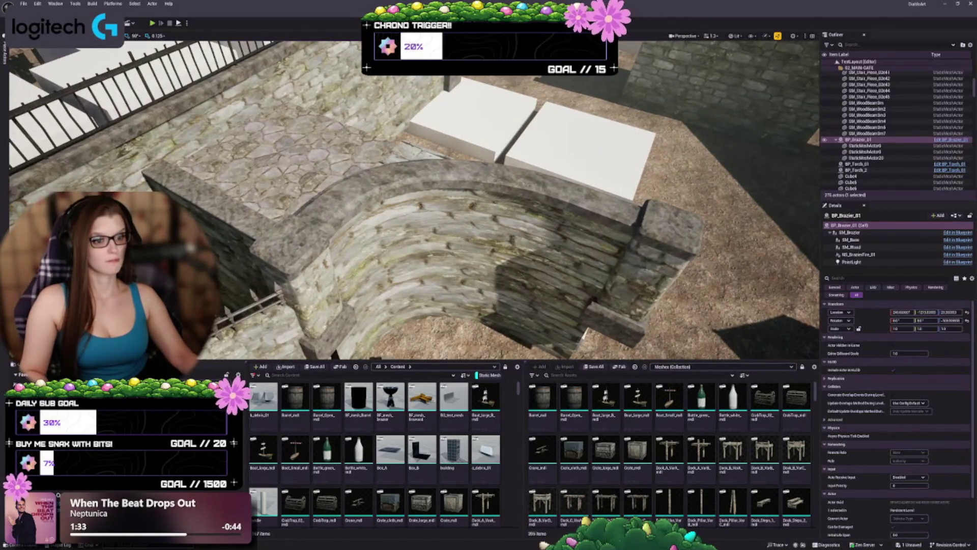
pyautogui.click(402, 275)
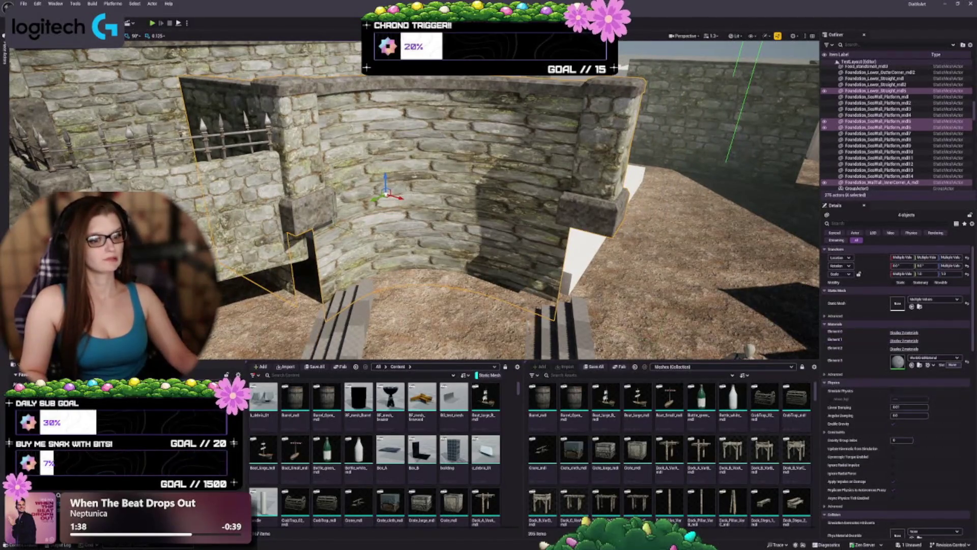
pyautogui.click(904, 332)
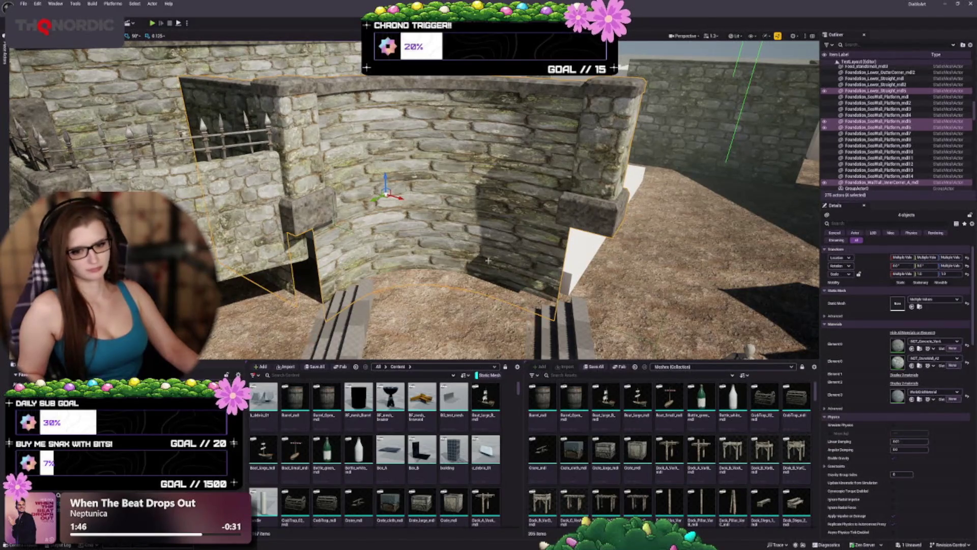
pyautogui.click(912, 366)
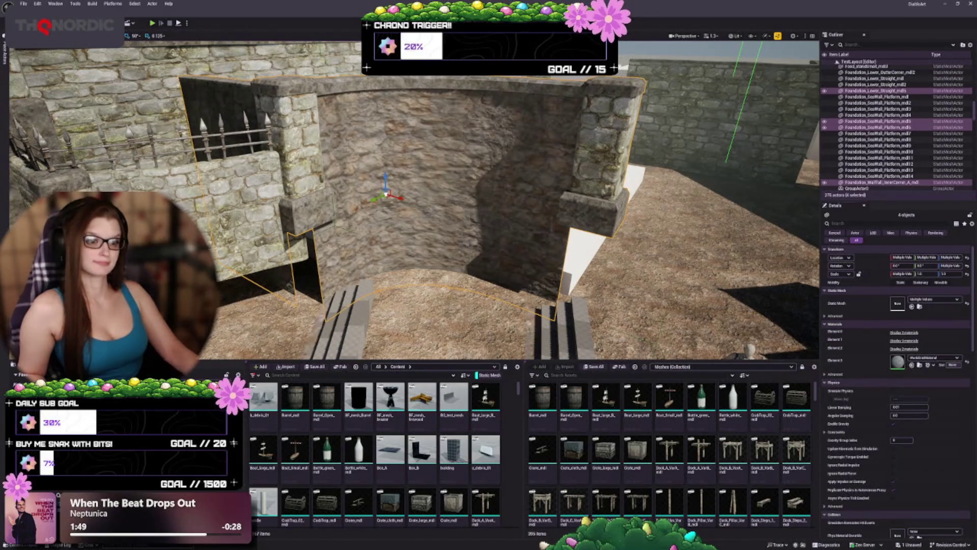
pyautogui.moveTo(488, 204); pyautogui.dragTo(488, 163)
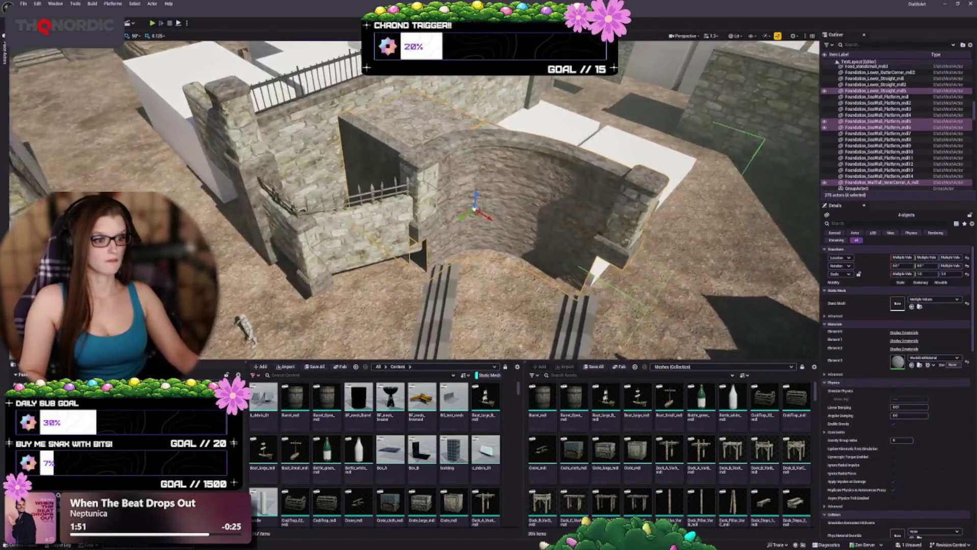
pyautogui.press('f')
pyautogui.scroll(-3, 413, 204)
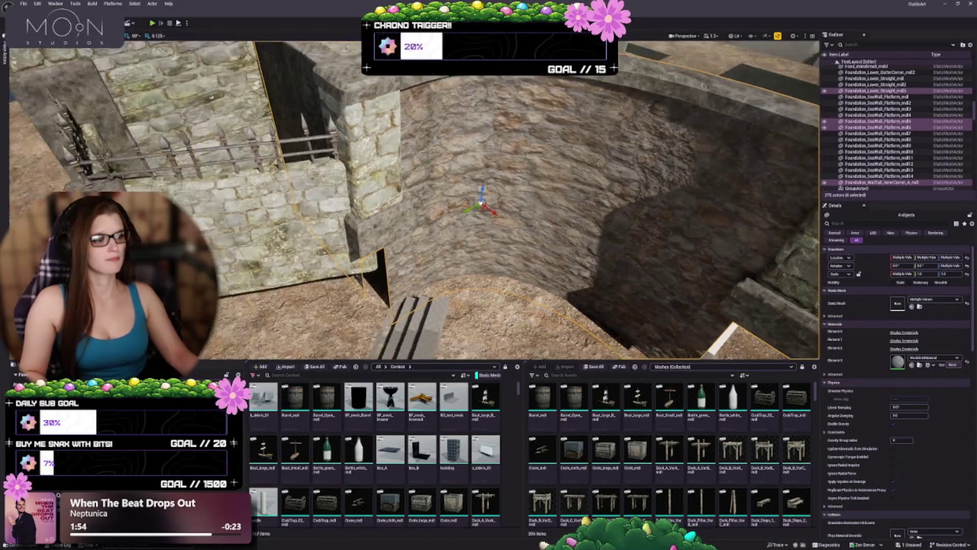
# Give the stair walls the matching well stone material, checking each element's slot
pyautogui.click(907, 333)
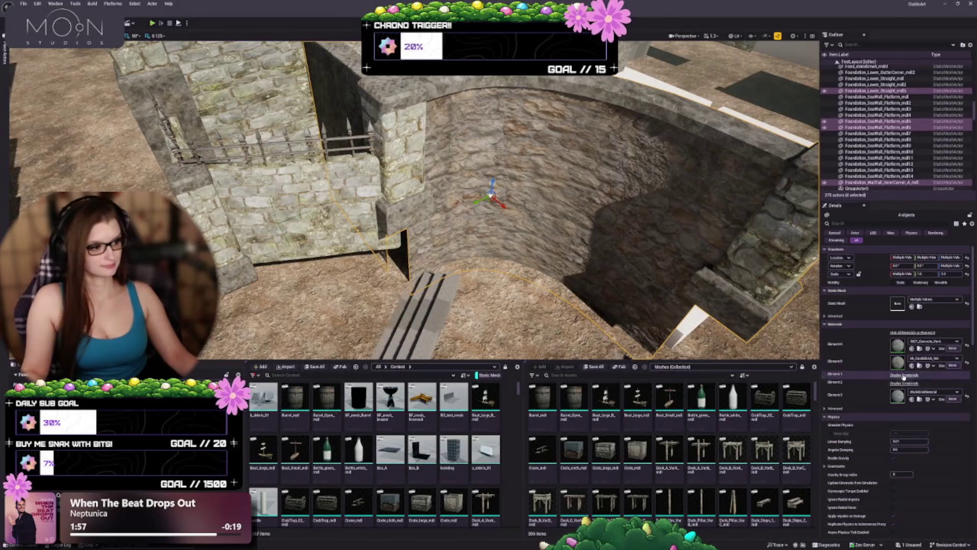
pyautogui.click(903, 375)
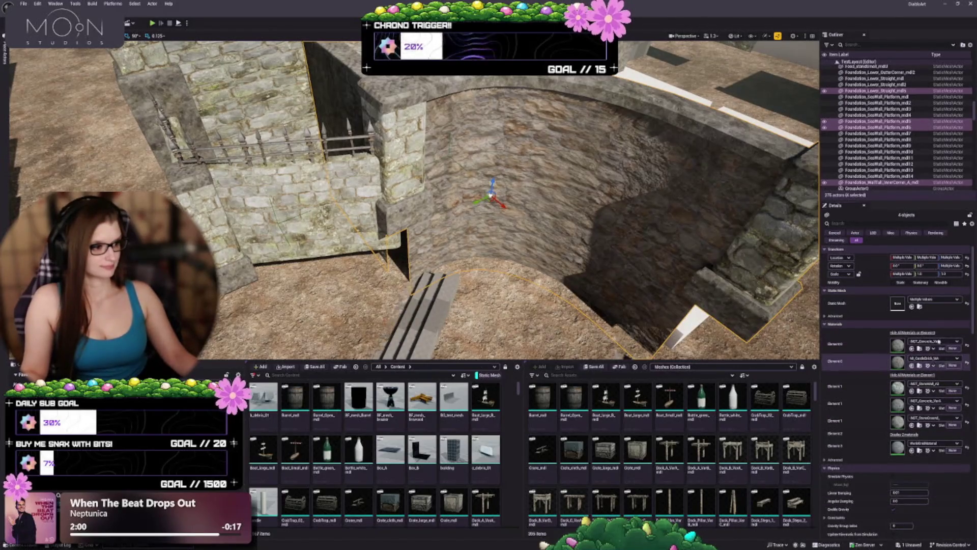
pyautogui.click(912, 393)
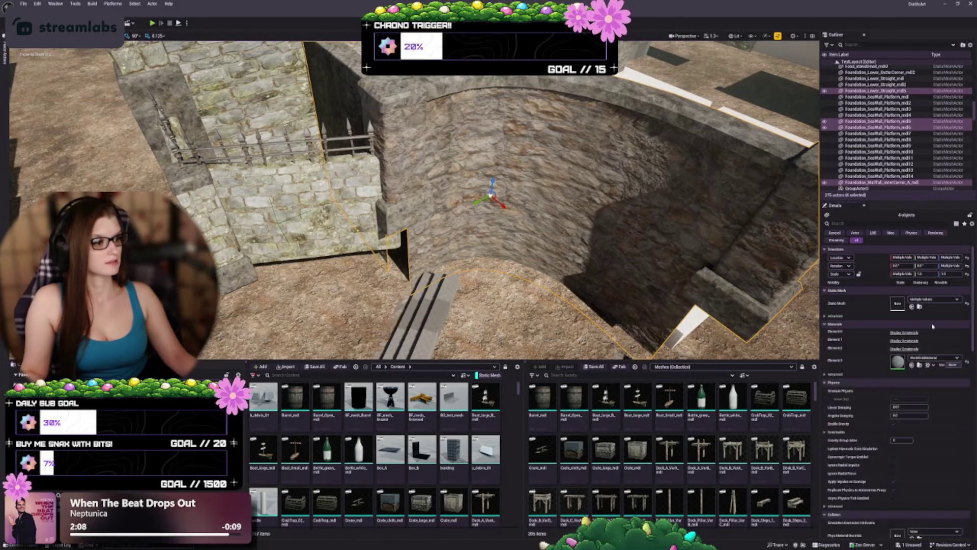
pyautogui.click(904, 349)
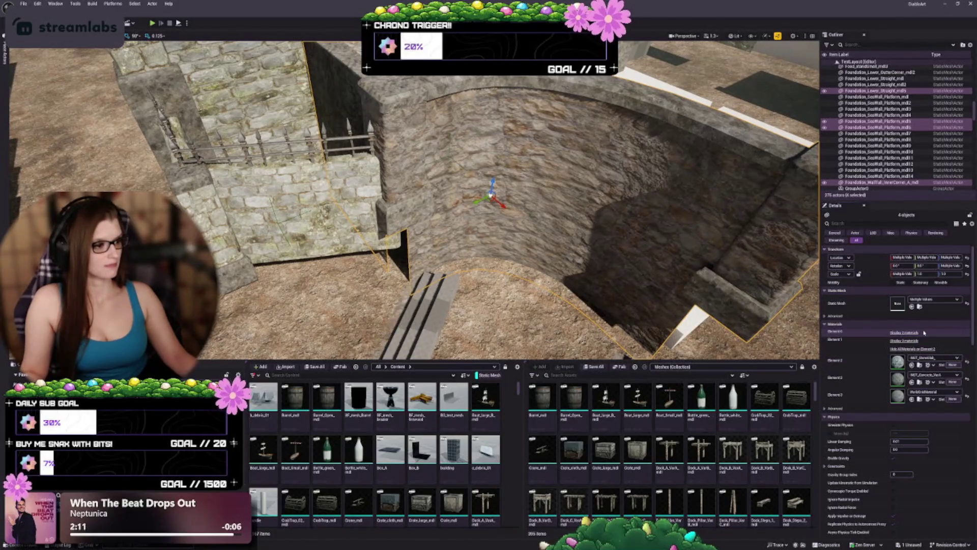
pyautogui.click(906, 339)
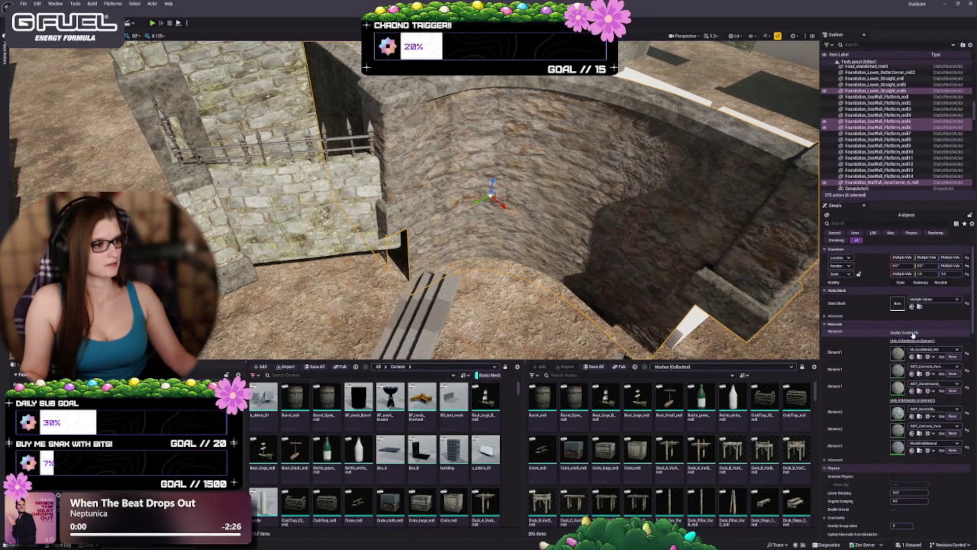
pyautogui.click(911, 335)
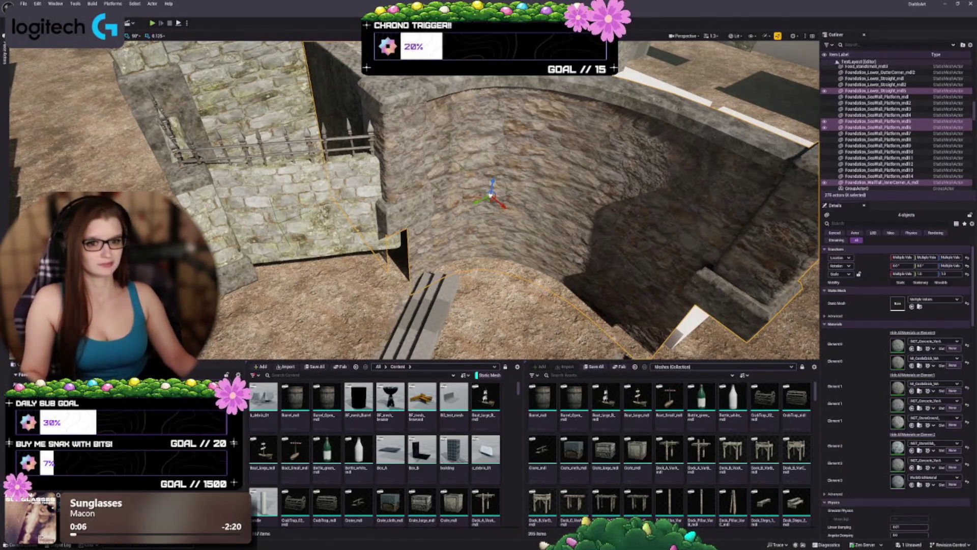
pyautogui.moveTo(489, 203)
pyautogui.mouseDown()
pyautogui.moveTo(407, 204)
pyautogui.moveTo(408, 173)
pyautogui.mouseUp()
# Apply a darker stone material to the railing wall platform piece
pyautogui.press('Escape')
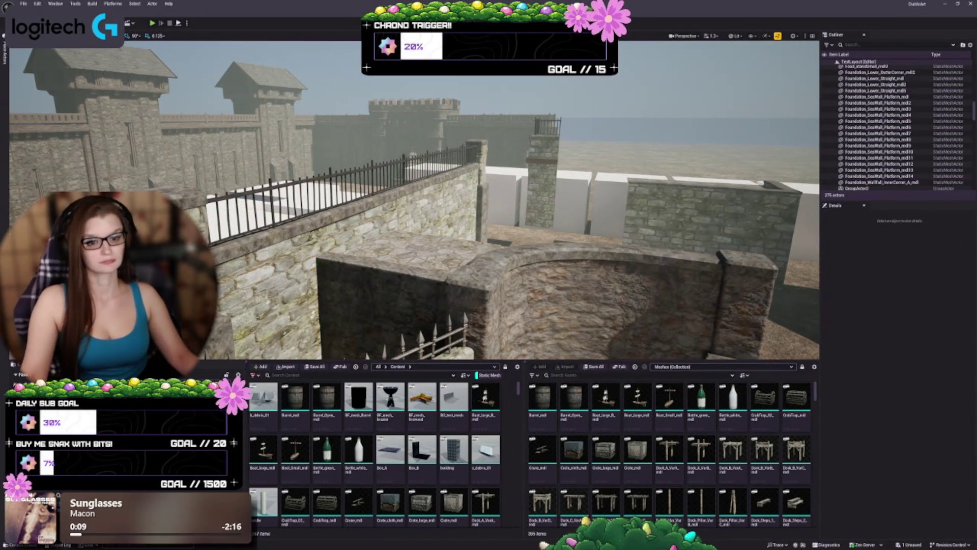
pyautogui.click(326, 203)
pyautogui.moveTo(326, 203); pyautogui.dragTo(346, 193)
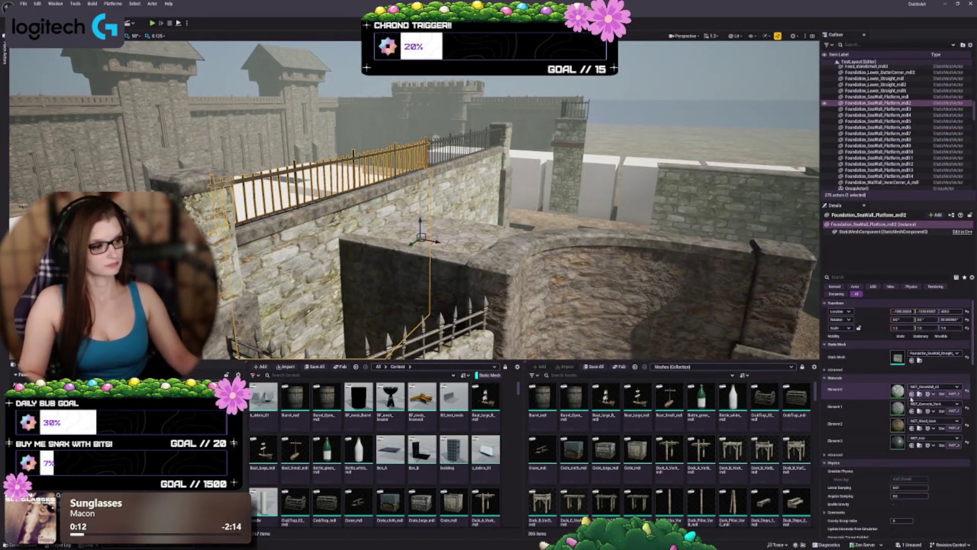
pyautogui.click(897, 394)
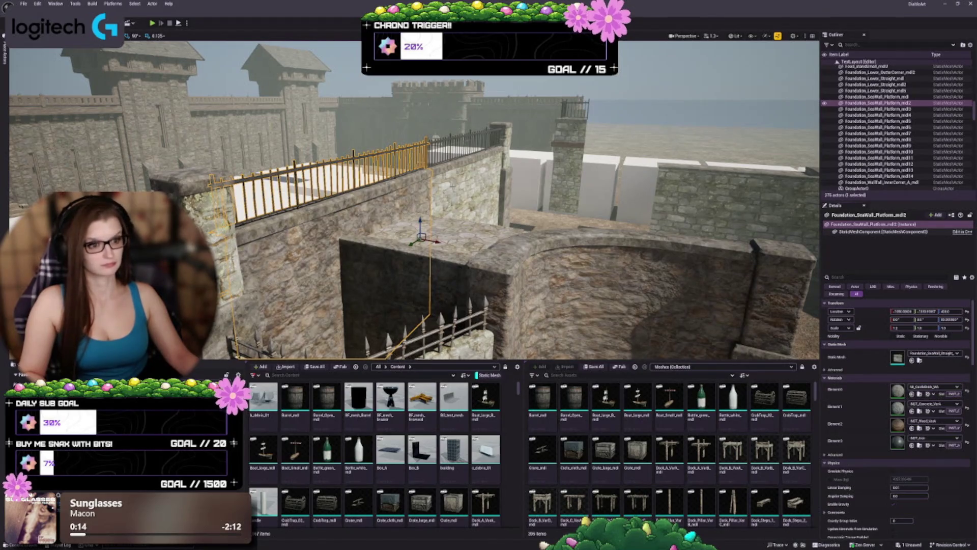
pyautogui.click(878, 97)
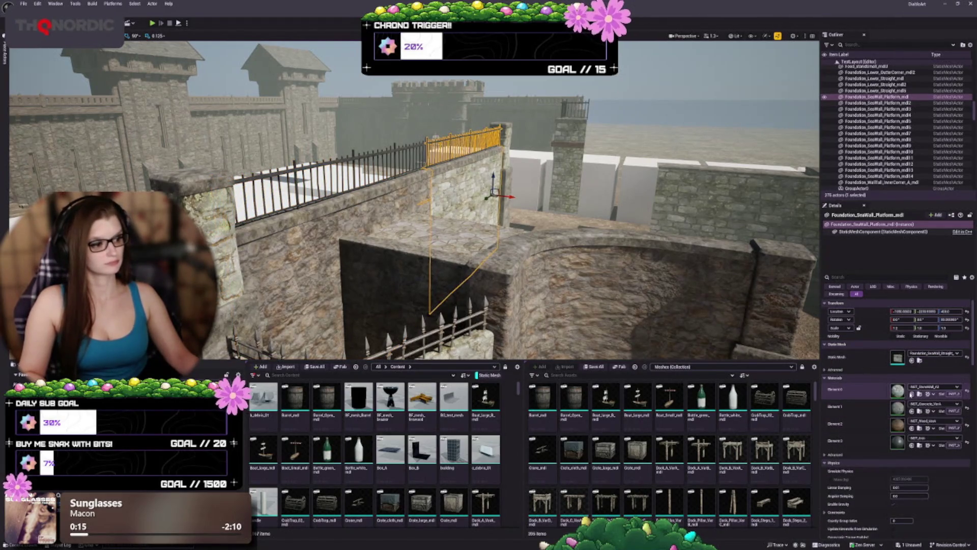
pyautogui.moveTo(560, 229)
pyautogui.mouseDown()
pyautogui.moveTo(484, 179)
pyautogui.moveTo(417, 168)
pyautogui.moveTo(438, 165)
pyautogui.moveTo(369, 175)
pyautogui.mouseUp()
pyautogui.press('Escape')
# Retexture fence wall SM_FenceWall04 and the upper sections of two pillars in darker stone
pyautogui.click(295, 234)
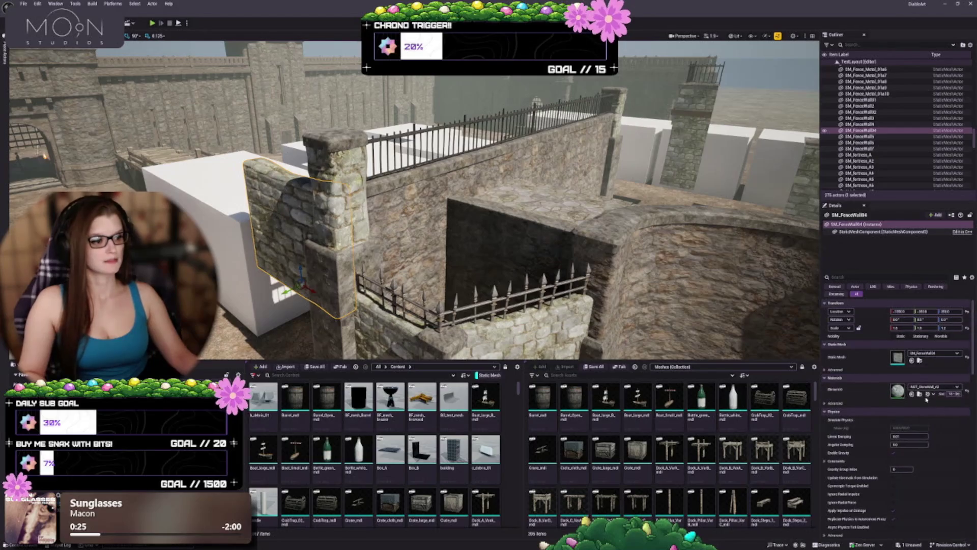
pyautogui.click(911, 395)
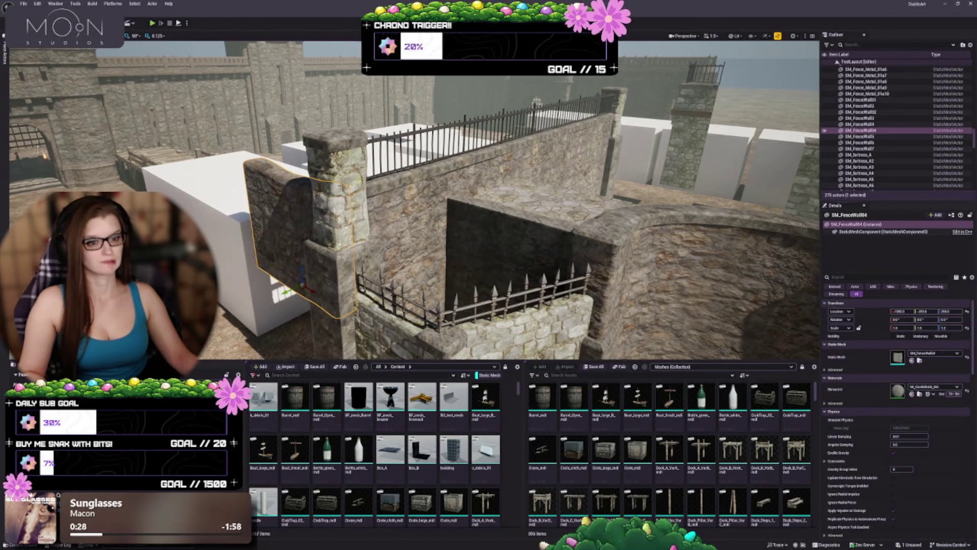
pyautogui.click(339, 186)
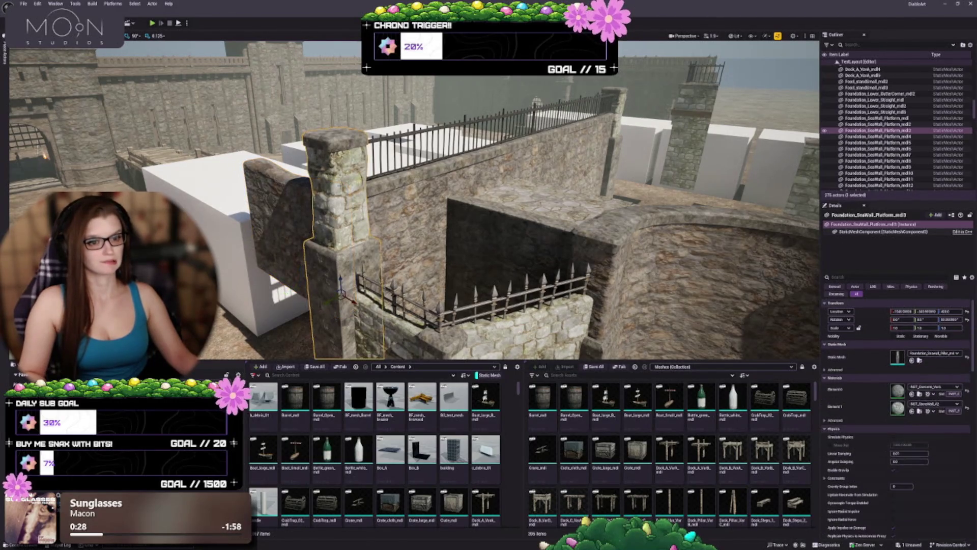
pyautogui.click(911, 411)
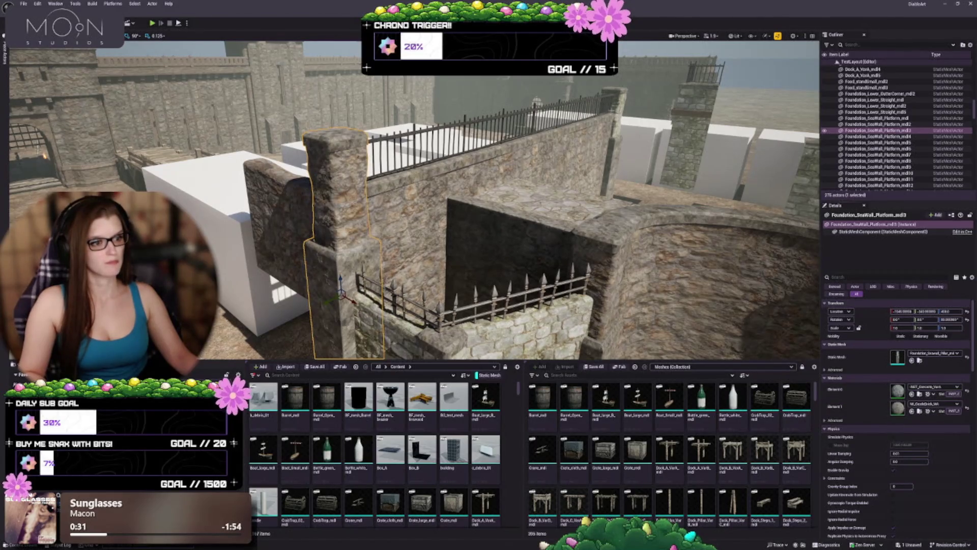
pyautogui.click(608, 152)
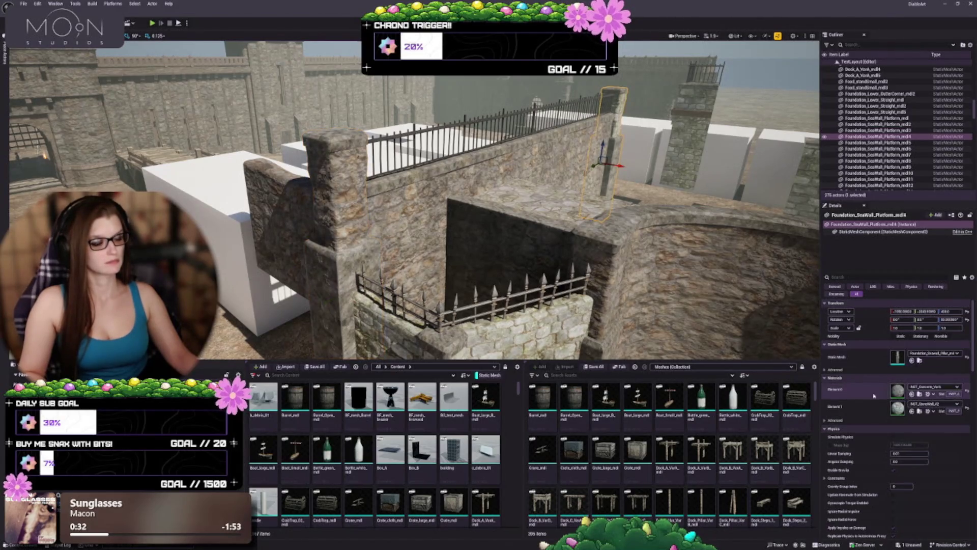
pyautogui.click(912, 411)
# Apply darker stone to the fenced wall group, recheck the curved walls, and save the level
pyautogui.scroll(5, 374, 215)
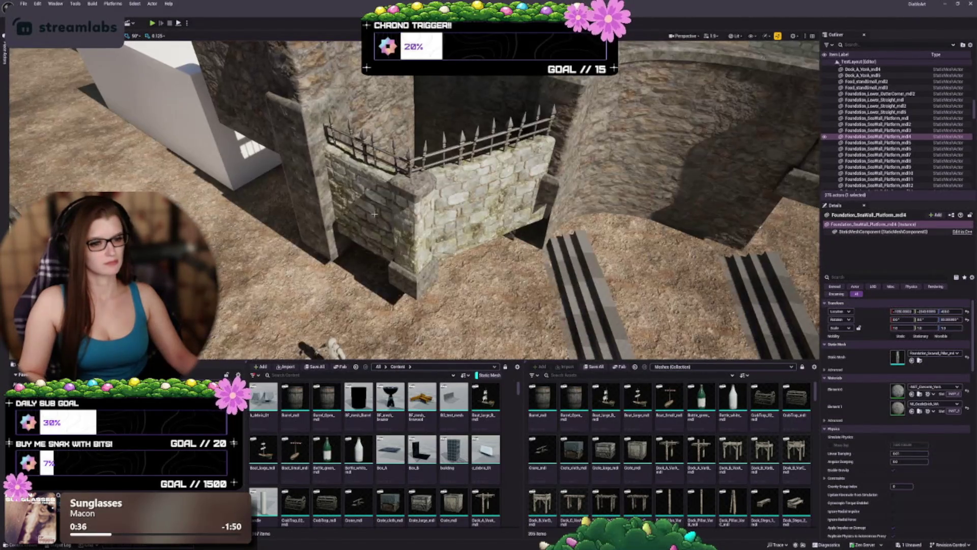
pyautogui.click(374, 215)
pyautogui.click(907, 333)
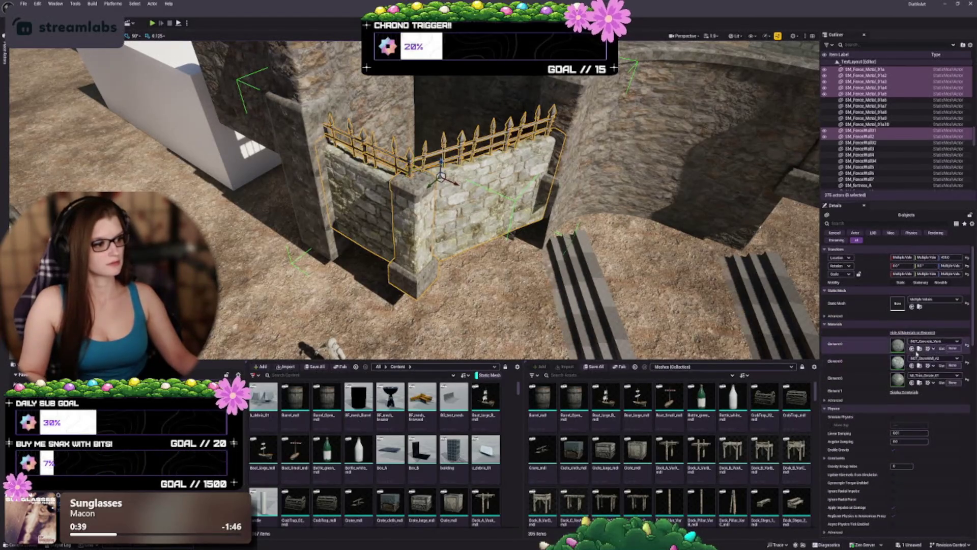
pyautogui.click(915, 349)
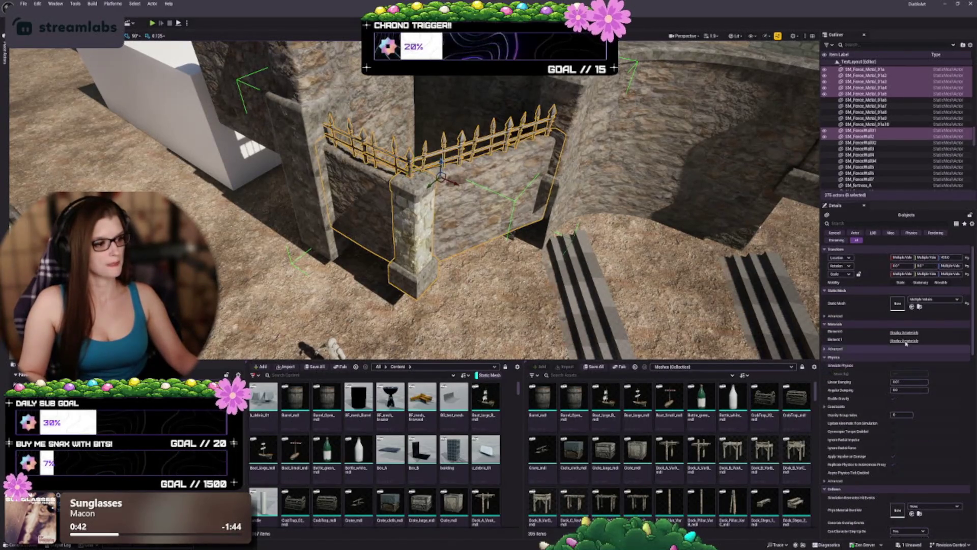
pyautogui.press('f')
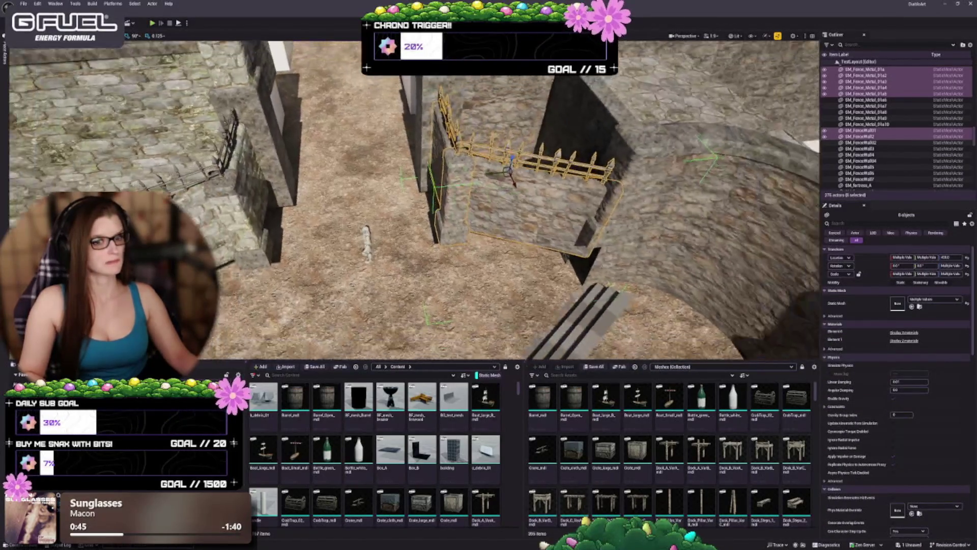
pyautogui.press('Escape')
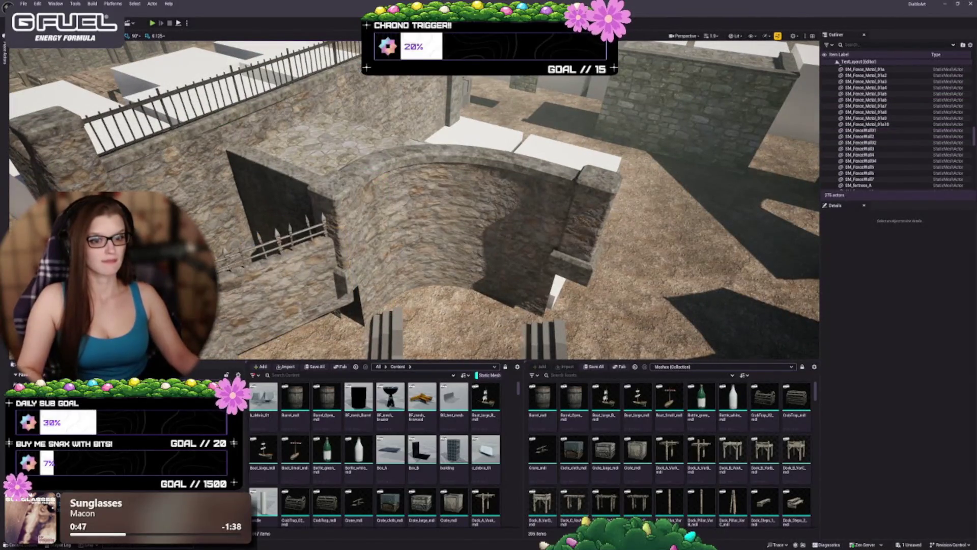
pyautogui.click(551, 243)
pyautogui.press('f')
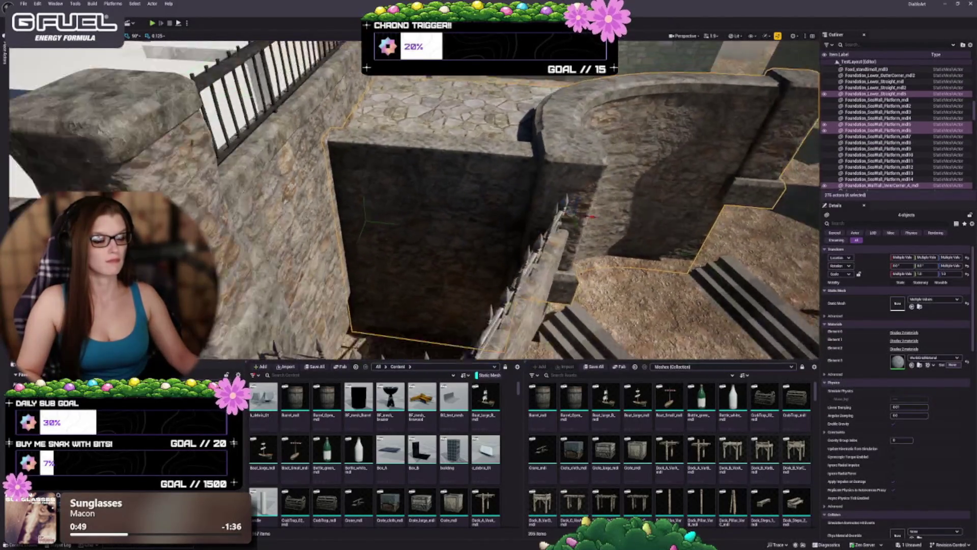
pyautogui.hotkey('ctrl', 's')
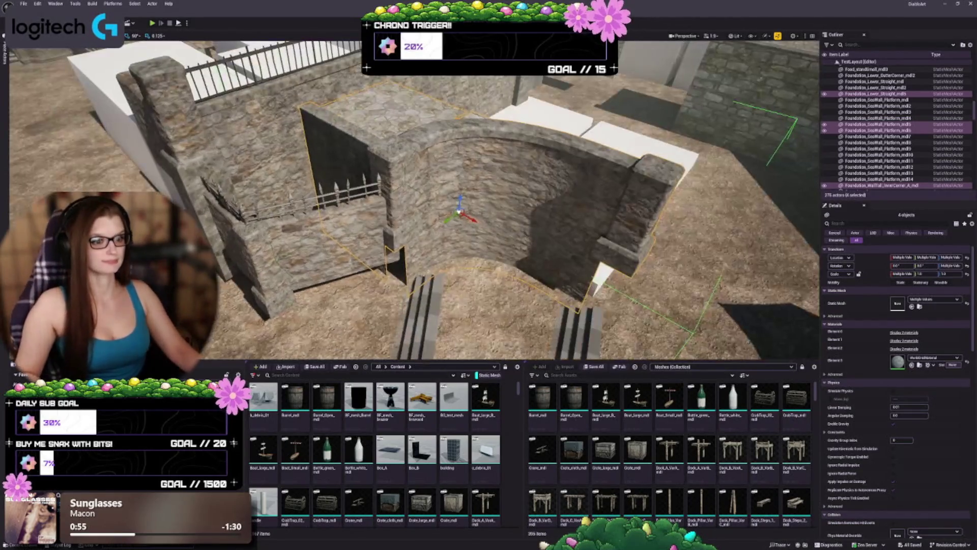
# Swap the fenced corner's bricks for rocky stone on the wall and smooth stone on the pillar
pyautogui.moveTo(457, 237)
pyautogui.mouseDown()
pyautogui.moveTo(386, 218)
pyautogui.moveTo(457, 236)
pyautogui.moveTo(405, 235)
pyautogui.mouseUp()
pyautogui.click(457, 236)
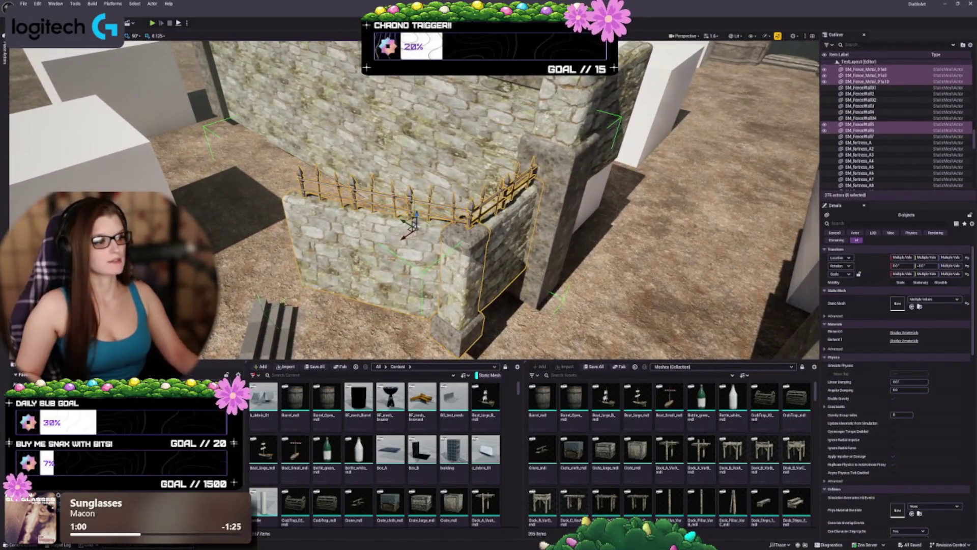
pyautogui.click(904, 332)
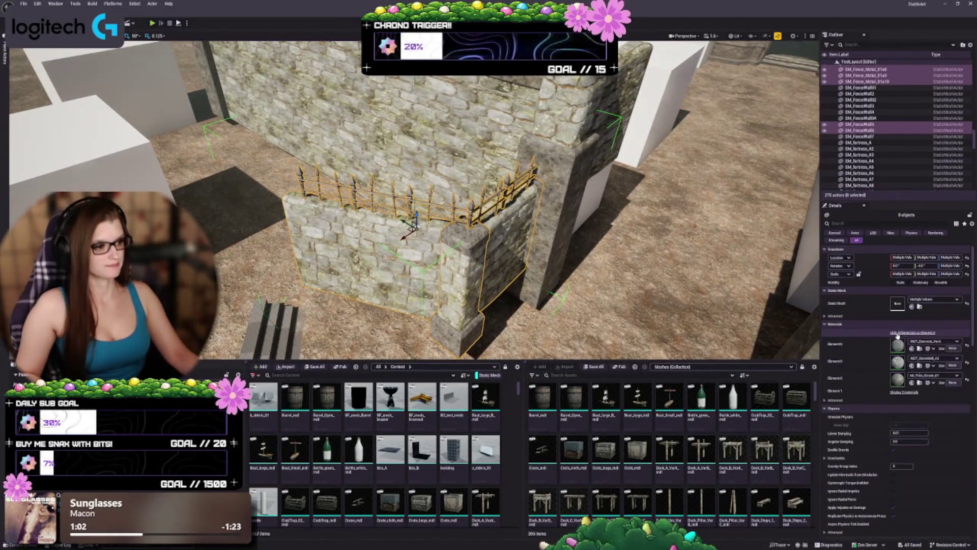
pyautogui.click(917, 365)
pyautogui.click(900, 341)
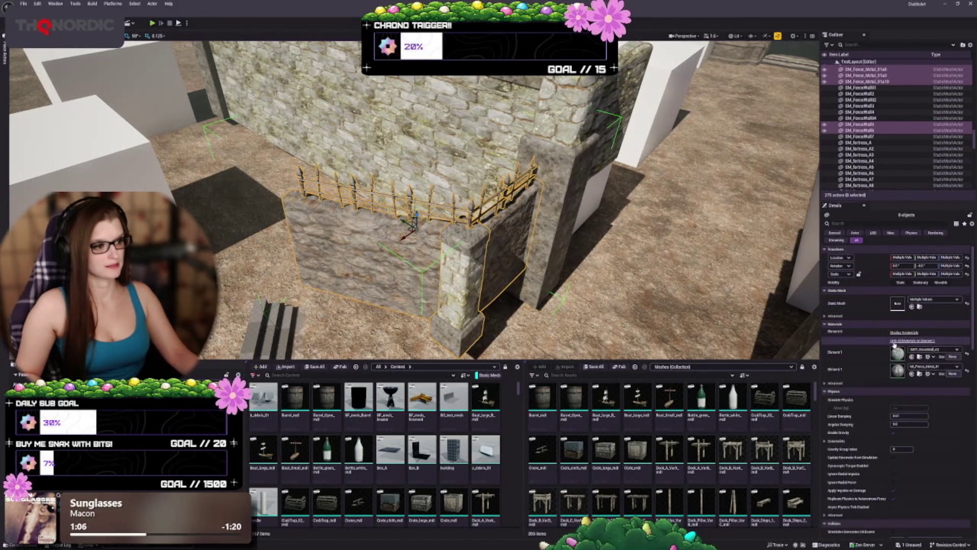
pyautogui.click(916, 361)
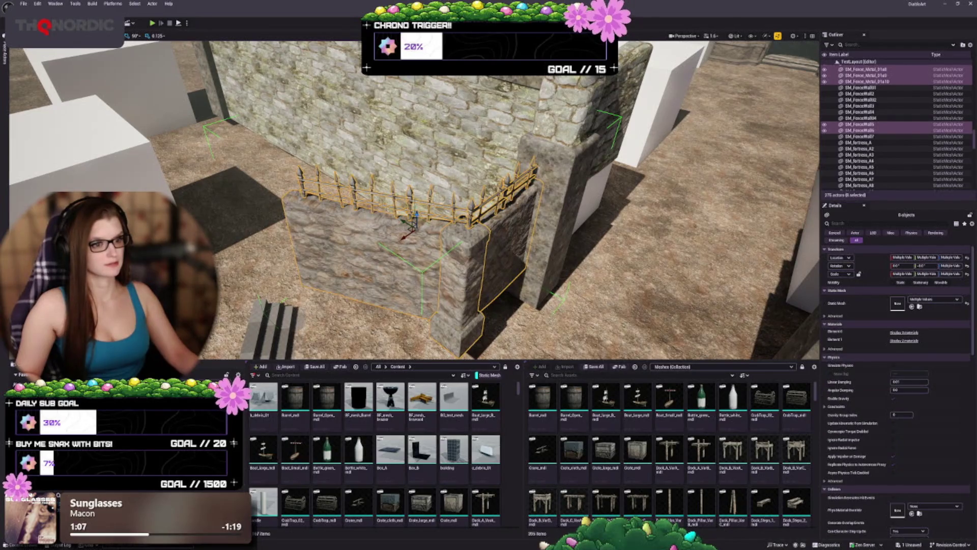
pyautogui.press('f')
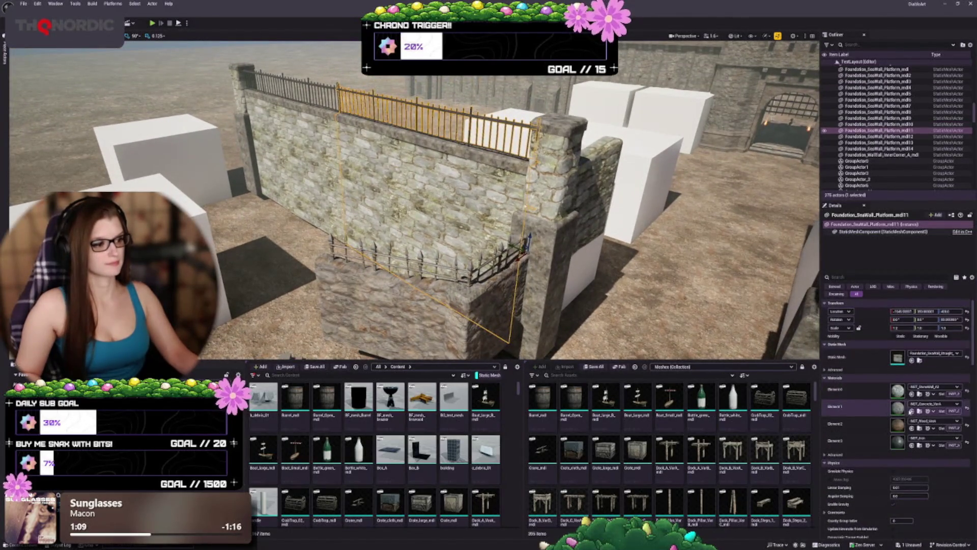
# Apply smooth stone to platforms mdl11 and mdl10, then check pillars mdl9, mdl12 and SM_FenceWall7
pyautogui.click(912, 394)
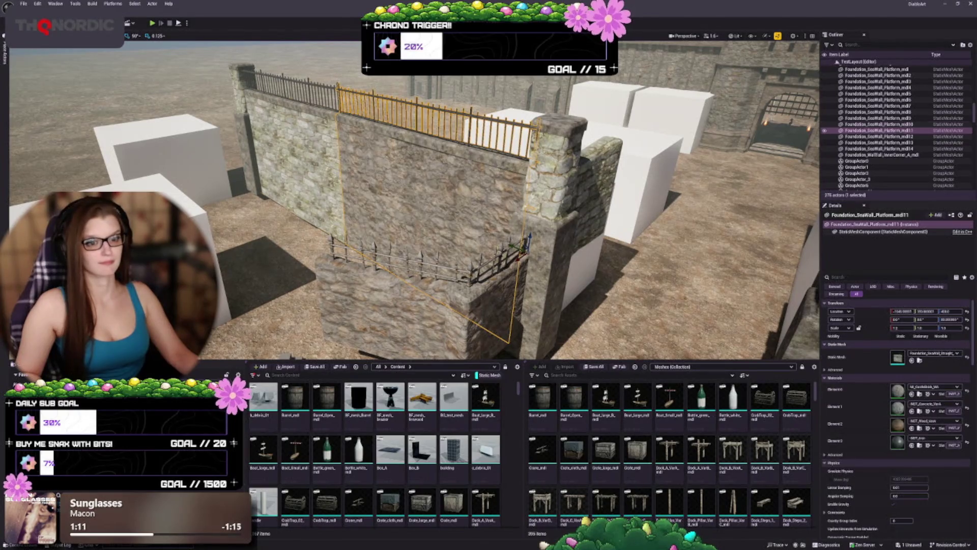
pyautogui.click(875, 124)
pyautogui.click(911, 394)
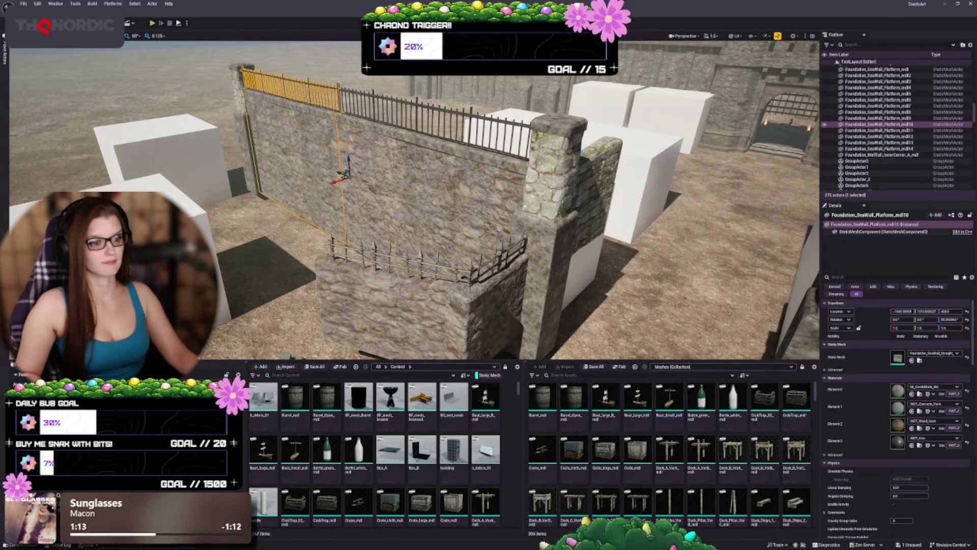
pyautogui.click(875, 118)
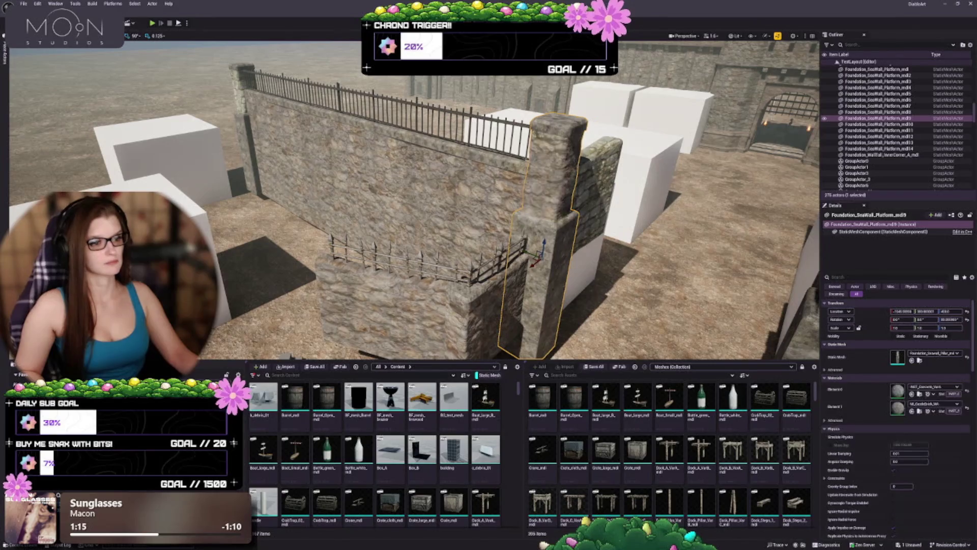
pyautogui.click(875, 137)
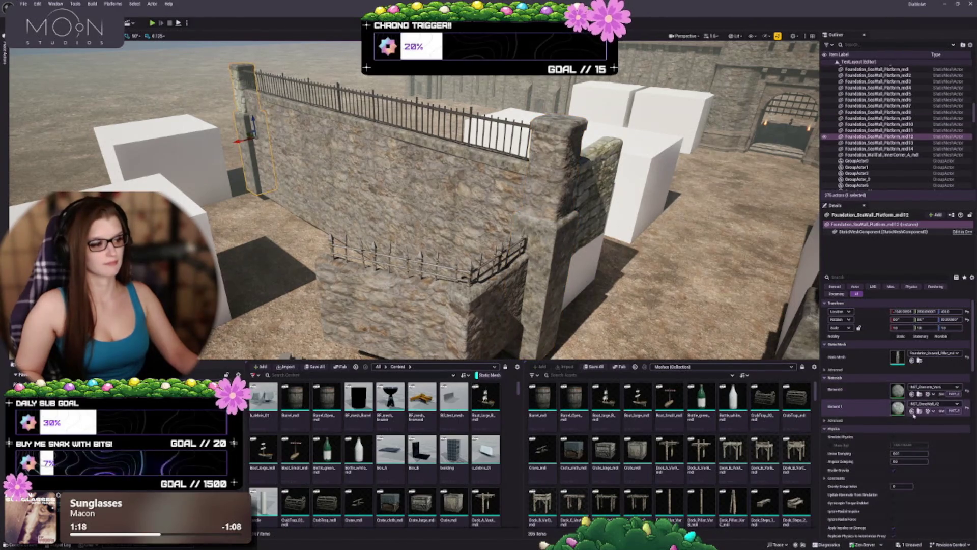
pyautogui.click(602, 189)
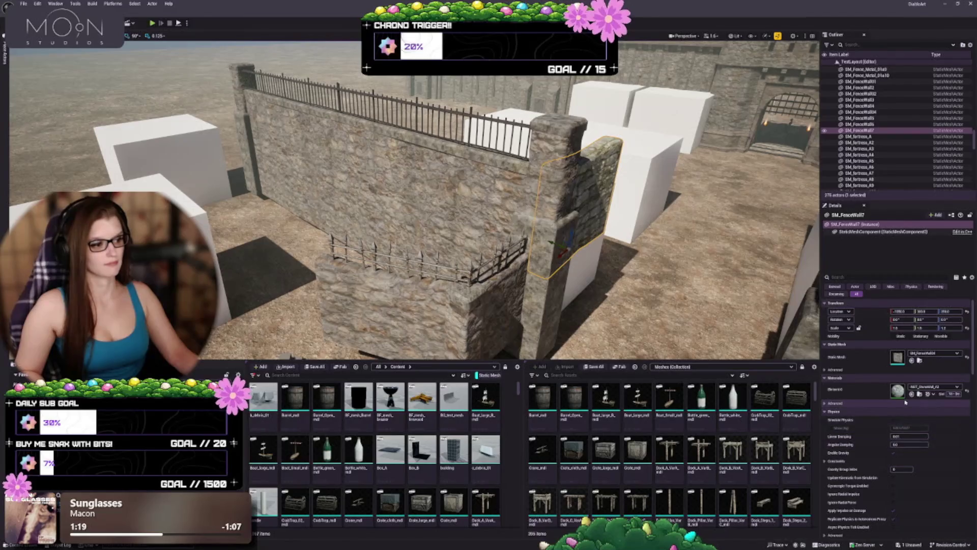
# Save the level and pull back to an overhead view of the seawall fence
pyautogui.scroll(5, 434, 219)
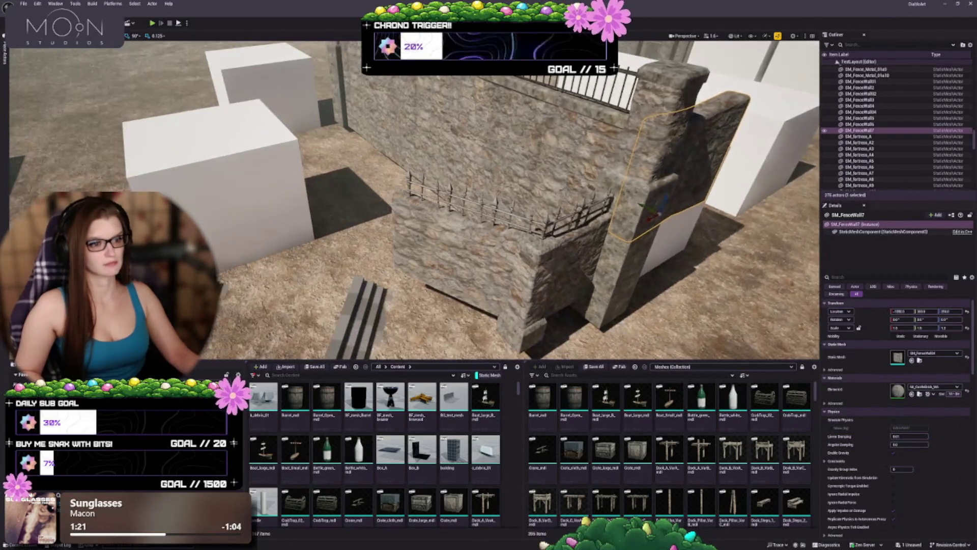
pyautogui.hotkey('ctrl', 's')
pyautogui.scroll(-5, 434, 220)
pyautogui.moveTo(434, 220)
pyautogui.mouseDown()
pyautogui.moveTo(435, 244)
pyautogui.moveTo(468, 239)
pyautogui.moveTo(448, 209)
pyautogui.moveTo(463, 188)
pyautogui.moveTo(376, 194)
pyautogui.moveTo(356, 206)
pyautogui.mouseUp()
pyautogui.click(356, 209)
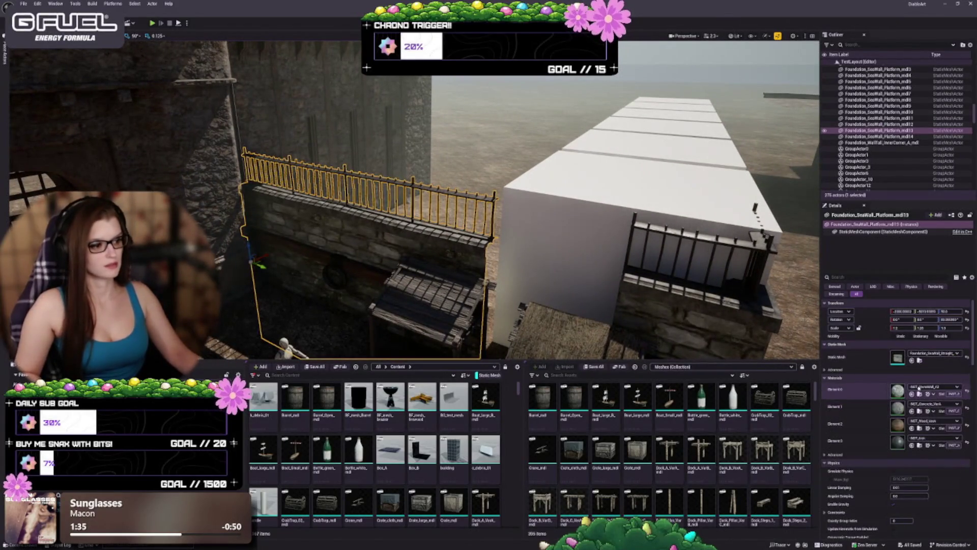
# Focus on seawall fence piece md14 and save the level
pyautogui.press('Down')
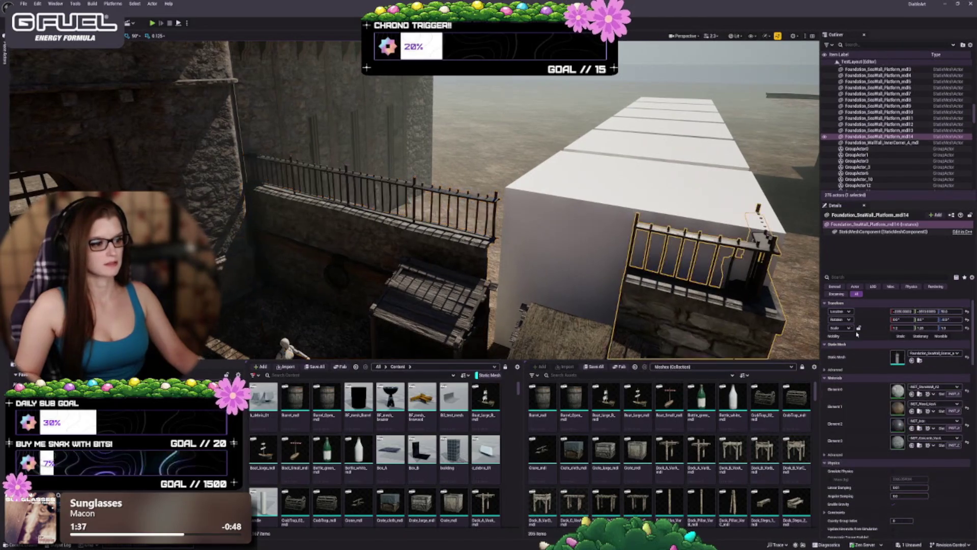
pyautogui.press('f')
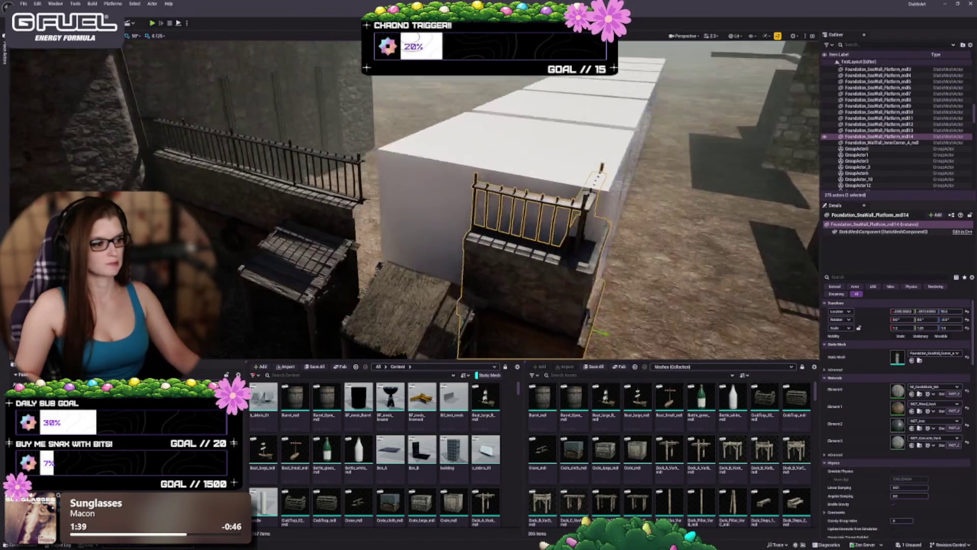
pyautogui.scroll(-5, 509, 229)
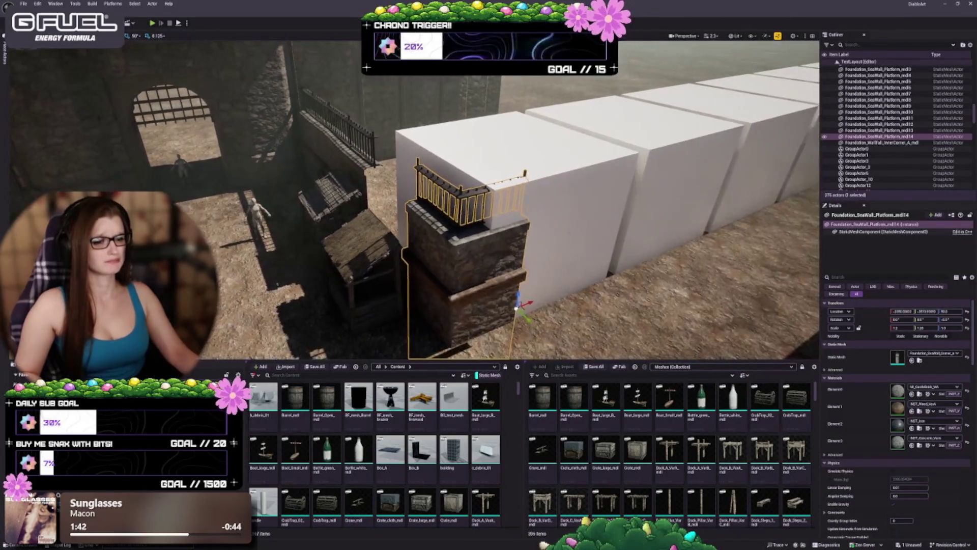
pyautogui.hotkey('ctrl', 's')
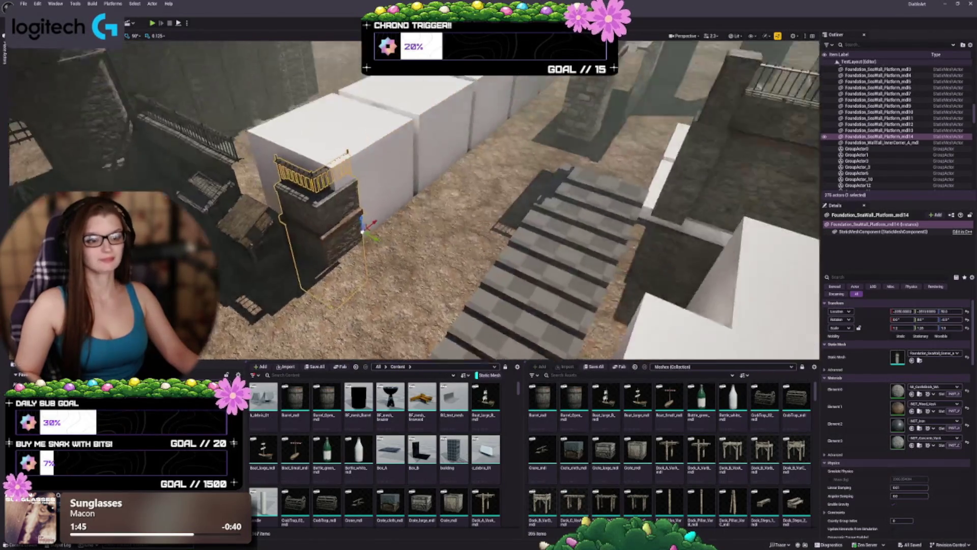
# Orbit over the stairs and select a lower white placeholder block
pyautogui.press('Escape')
pyautogui.moveTo(488, 204); pyautogui.dragTo(438, 203)
pyautogui.moveTo(365, 217)
pyautogui.mouseDown()
pyautogui.moveTo(353, 221)
pyautogui.moveTo(399, 279)
pyautogui.moveTo(472, 263)
pyautogui.mouseUp()
pyautogui.click(399, 279)
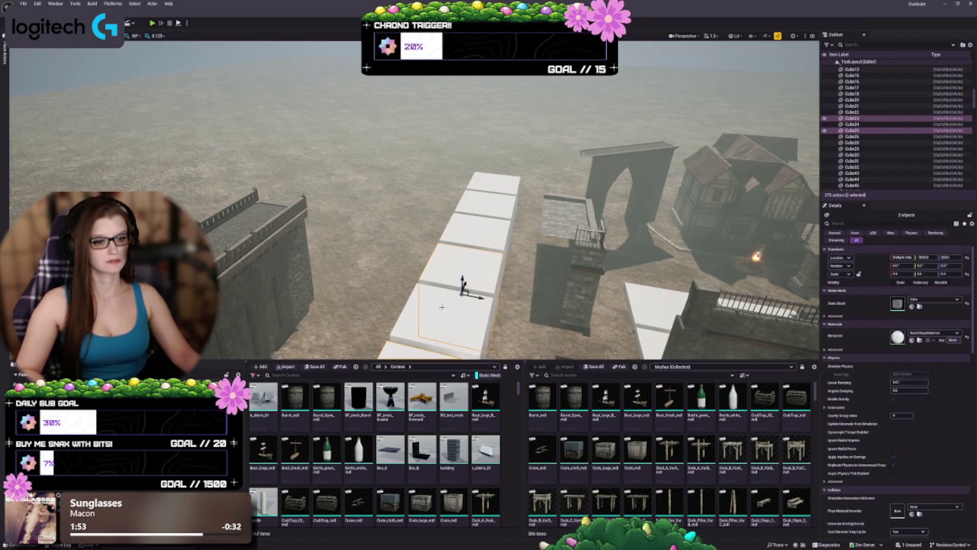
# Delete the lower white placeholder blocks Cube23–25 near the stairs
pyautogui.keyDown('ctrl'); pyautogui.click(447, 331); pyautogui.keyUp('ctrl')
pyautogui.press('Delete')
pyautogui.moveTo(438, 310); pyautogui.dragTo(417, 290)
pyautogui.moveTo(412, 203)
pyautogui.mouseDown()
pyautogui.moveTo(412, 148)
pyautogui.moveTo(418, 171)
pyautogui.mouseUp()
pyautogui.moveTo(277, 232); pyautogui.dragTo(277, 233)
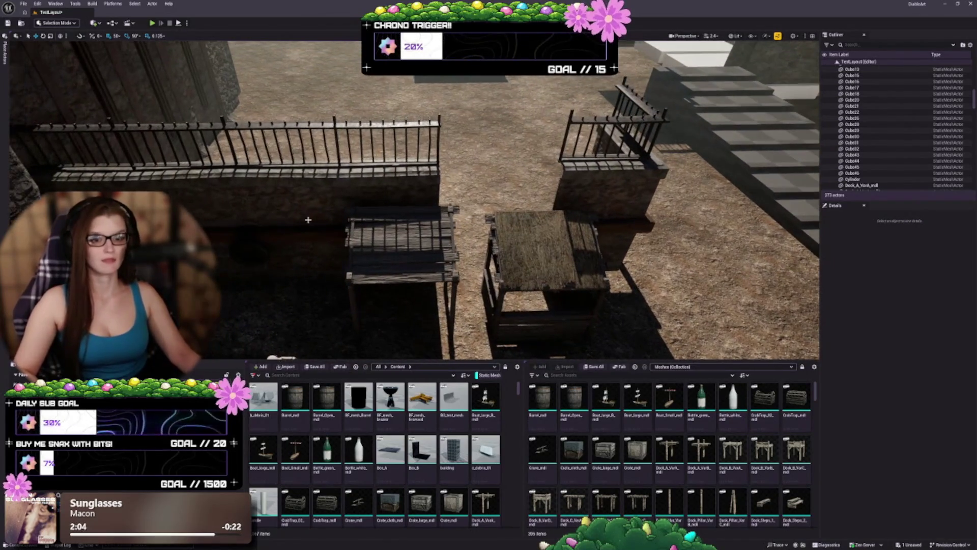
# Shrink the railed seawall platform mdl13 along X and add a sideways-shifted duplicate
pyautogui.click(217, 327)
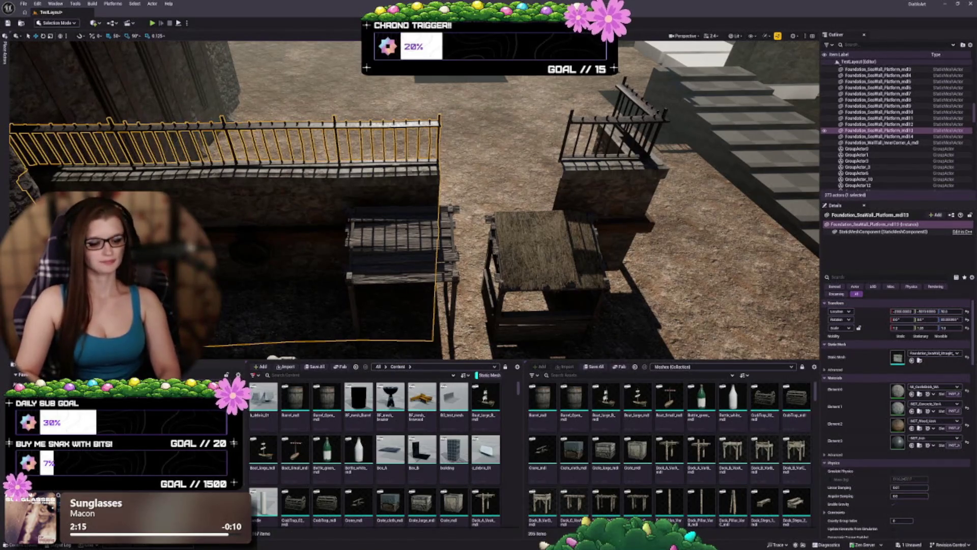
pyautogui.scroll(-3, 415, 200)
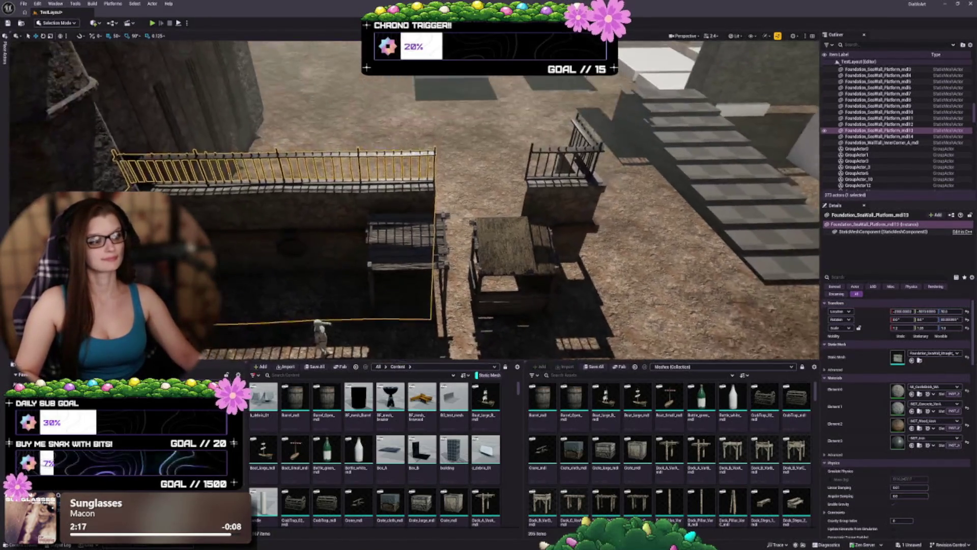
pyautogui.scroll(3, 257, 206)
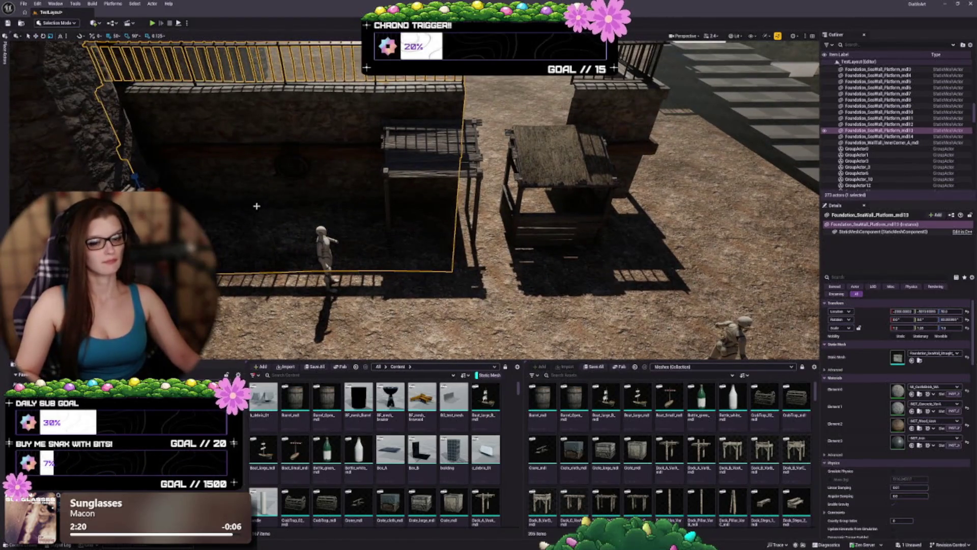
pyautogui.moveTo(140, 187)
pyautogui.mouseDown()
pyautogui.moveTo(441, 202)
pyautogui.moveTo(373, 202)
pyautogui.moveTo(407, 193)
pyautogui.moveTo(413, 178)
pyautogui.moveTo(412, 219)
pyautogui.moveTo(415, 205)
pyautogui.mouseUp()
pyautogui.press('w')
pyautogui.press('Escape')
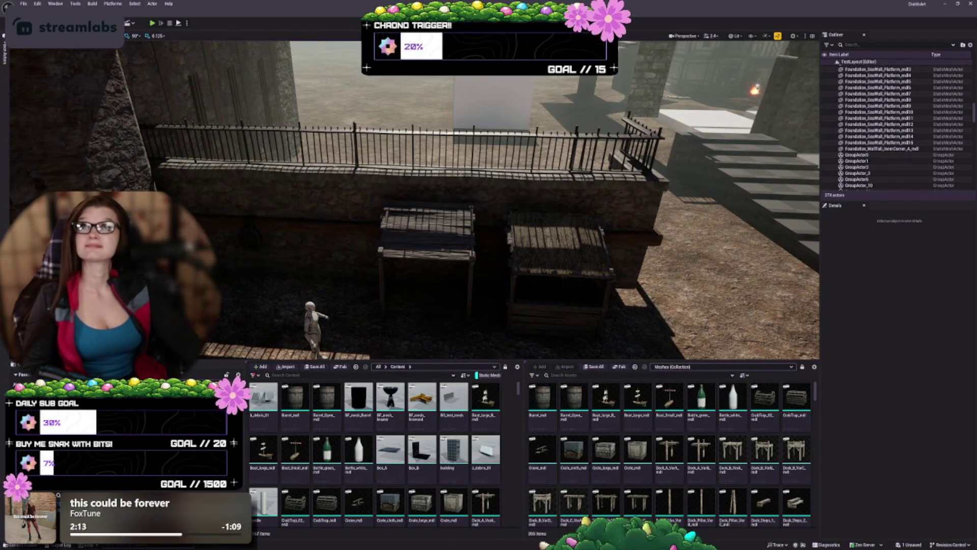
# Fly the view across the courtyard to a close-up of the railing, fence and wooden crates
pyautogui.moveTo(459, 233); pyautogui.dragTo(469, 254)
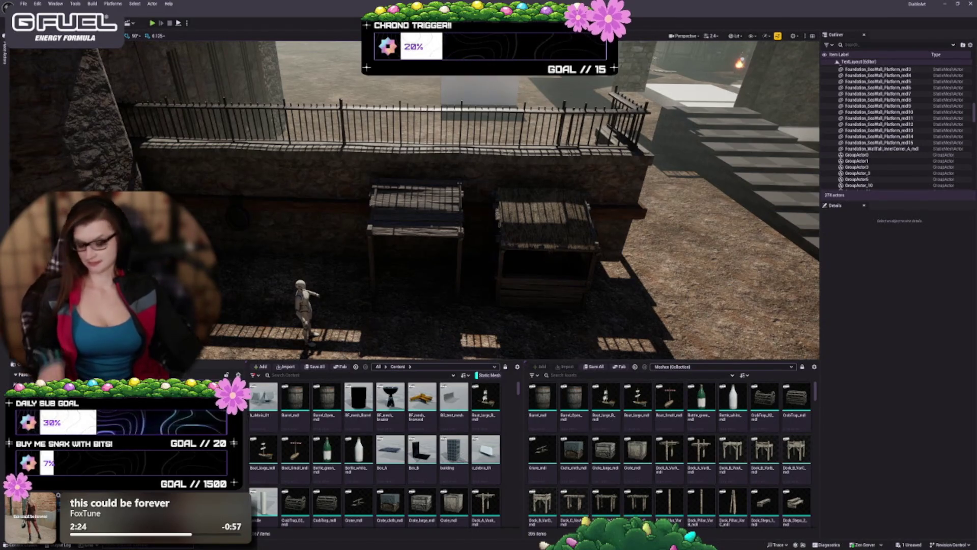
pyautogui.moveTo(415, 198); pyautogui.dragTo(356, 203)
pyautogui.moveTo(478, 224)
pyautogui.mouseDown()
pyautogui.moveTo(418, 209)
pyautogui.moveTo(397, 183)
pyautogui.moveTo(397, 219)
pyautogui.moveTo(376, 199)
pyautogui.moveTo(376, 168)
pyautogui.moveTo(460, 253)
pyautogui.moveTo(453, 249)
pyautogui.moveTo(443, 280)
pyautogui.mouseUp()
# Select and frame sea-wall piece md15 to inspect its railing from an angle
pyautogui.click(461, 253)
pyautogui.press('Escape')
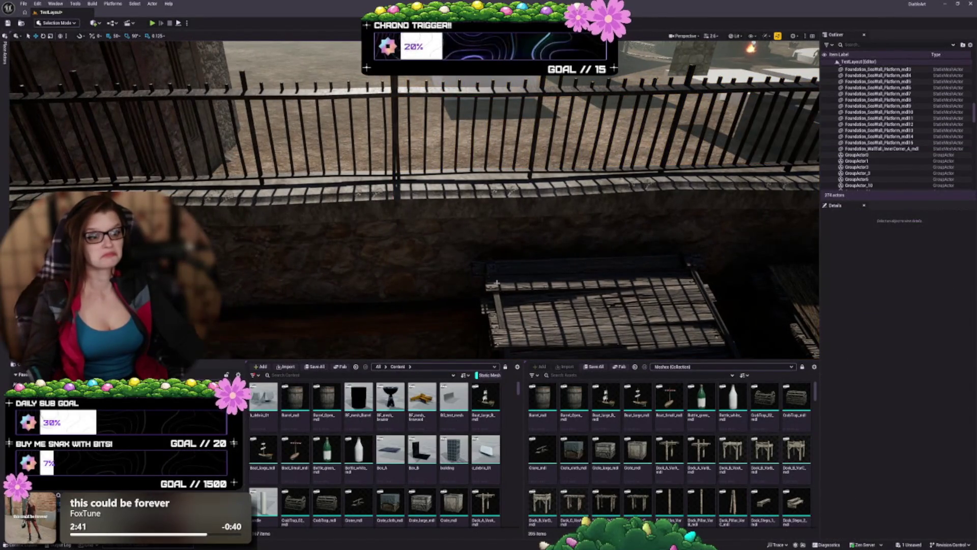
pyautogui.moveTo(493, 276)
pyautogui.mouseDown()
pyautogui.moveTo(493, 331)
pyautogui.moveTo(532, 321)
pyautogui.mouseUp()
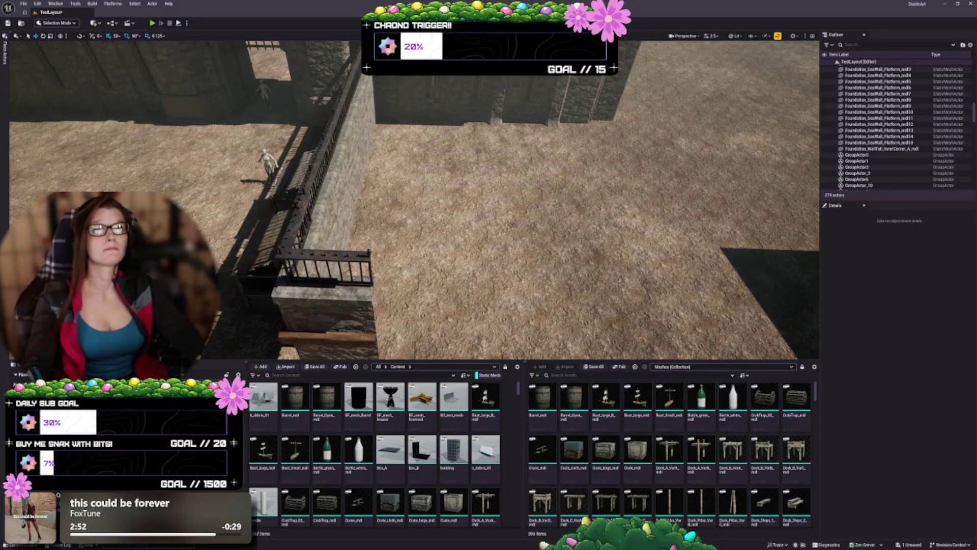
pyautogui.moveTo(533, 321); pyautogui.dragTo(541, 322)
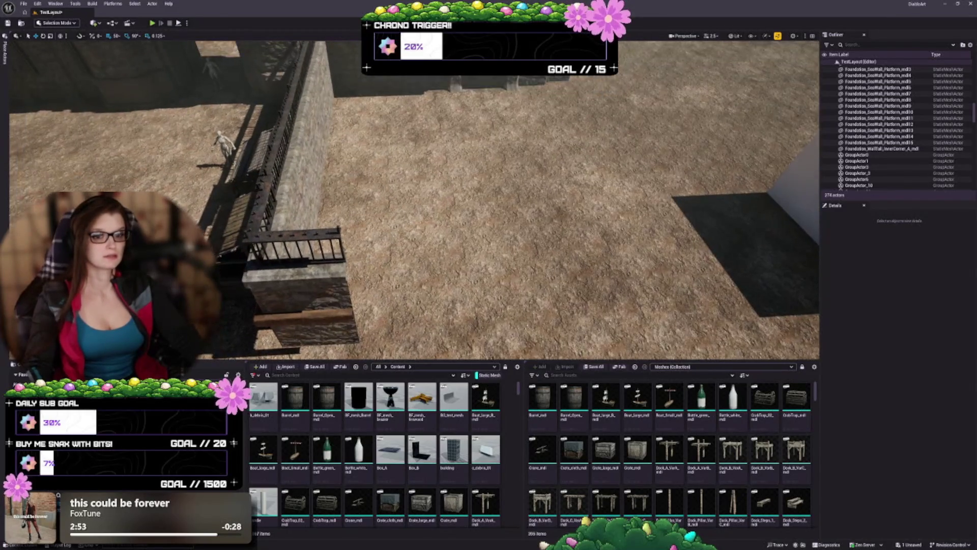
pyautogui.click(311, 153)
pyautogui.press('f')
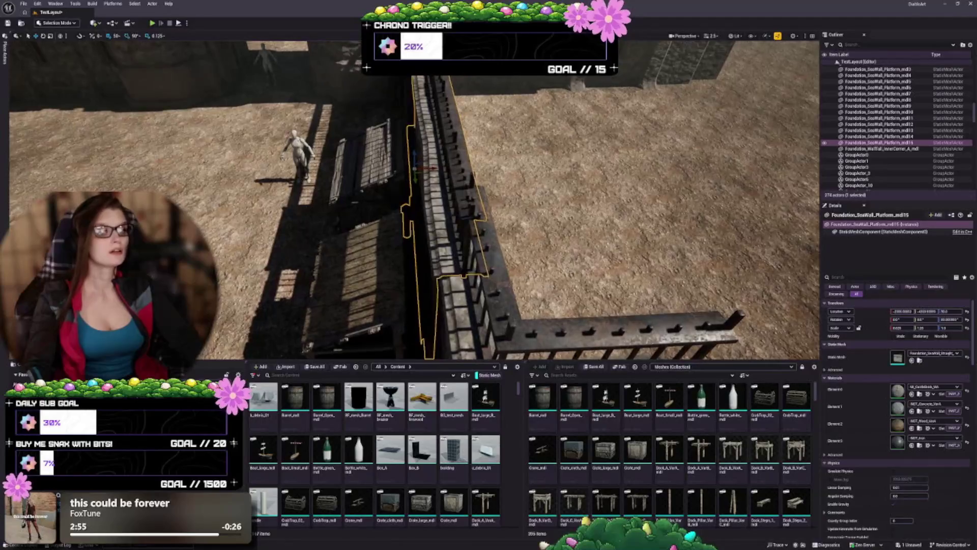
pyautogui.moveTo(373, 213)
pyautogui.mouseDown()
pyautogui.moveTo(440, 253)
pyautogui.moveTo(481, 229)
pyautogui.mouseUp()
# Slide platform md14 along Y flush against the neighbouring fence wall and check the gaps
pyautogui.click(499, 219)
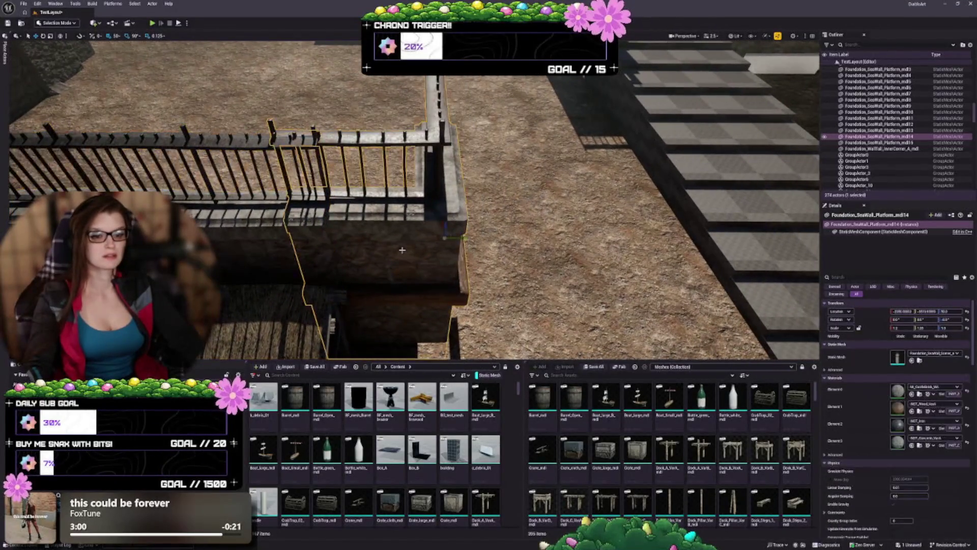
pyautogui.press('f')
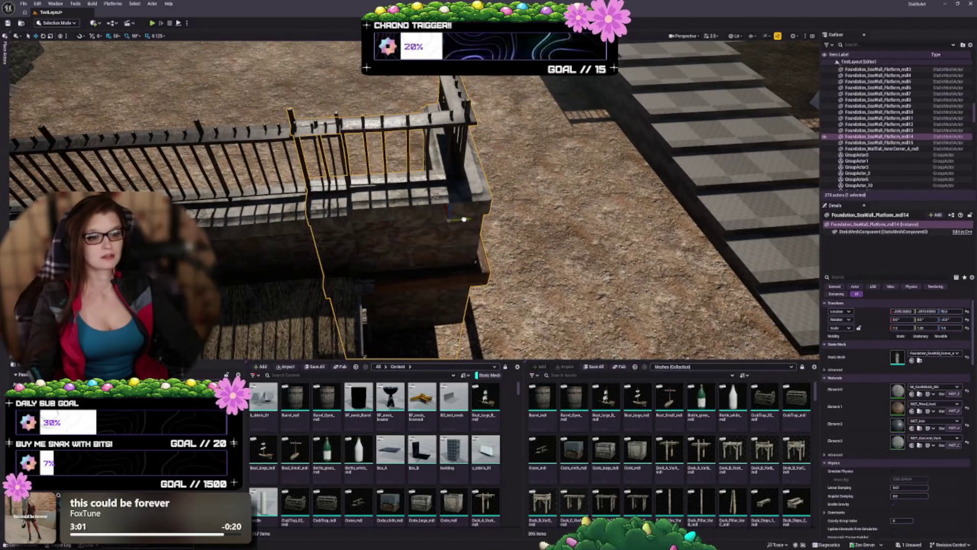
pyautogui.moveTo(514, 217); pyautogui.dragTo(469, 207)
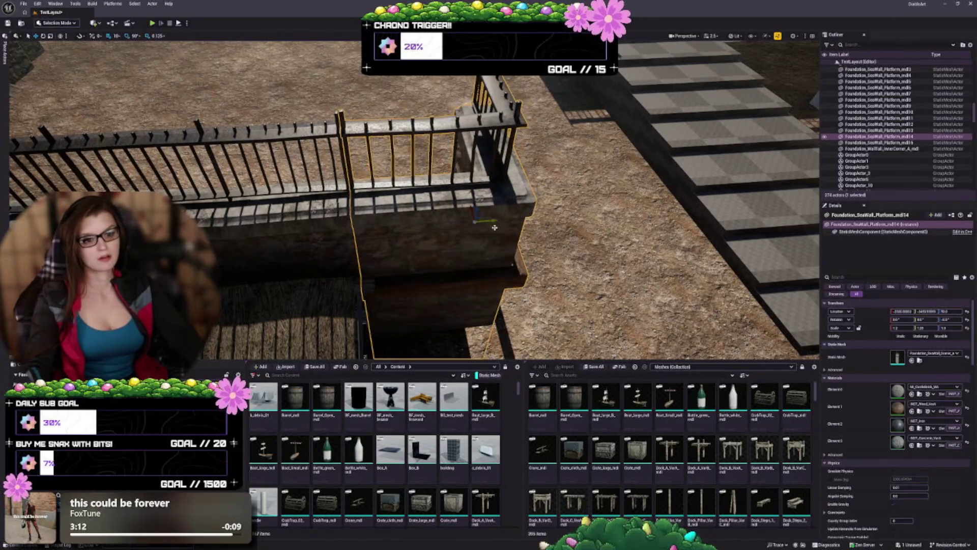
pyautogui.press('Escape')
pyautogui.moveTo(485, 251)
pyautogui.mouseDown()
pyautogui.moveTo(479, 300)
pyautogui.moveTo(512, 300)
pyautogui.mouseUp()
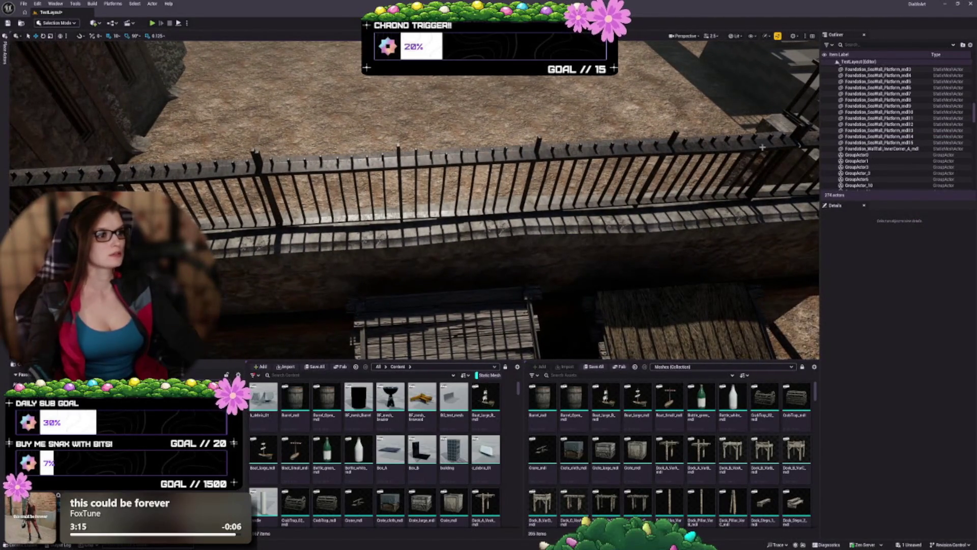
pyautogui.click(766, 129)
pyautogui.keyDown('ctrl'); pyautogui.click(354, 264); pyautogui.keyUp('ctrl')
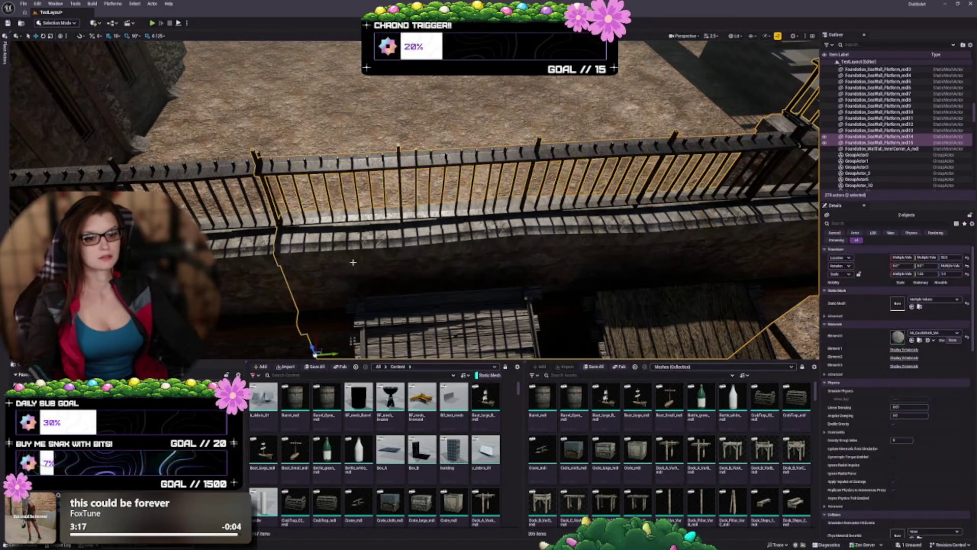
pyautogui.moveTo(354, 265); pyautogui.dragTo(407, 325)
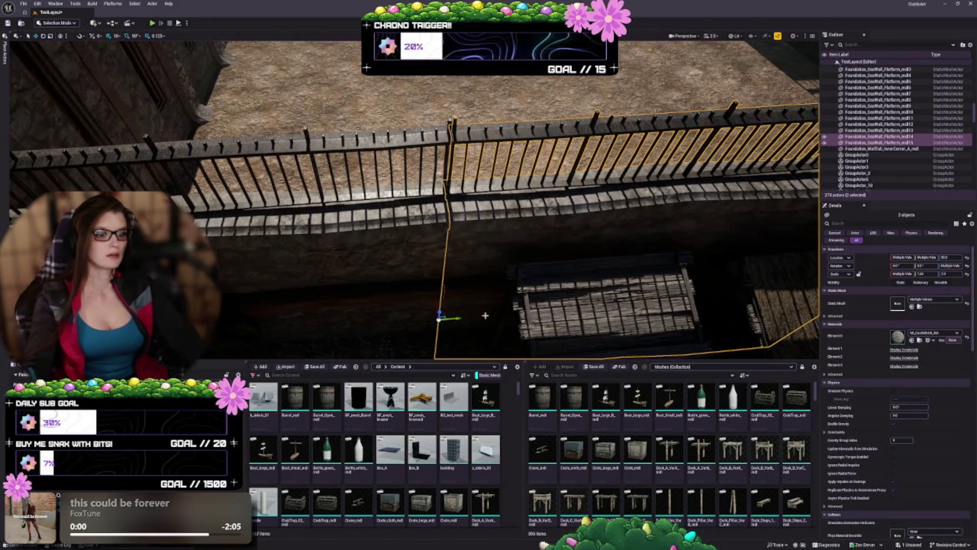
pyautogui.press('Escape')
pyautogui.moveTo(438, 305); pyautogui.dragTo(468, 285)
pyautogui.moveTo(412, 229)
pyautogui.mouseDown()
pyautogui.moveTo(357, 153)
pyautogui.moveTo(336, 143)
pyautogui.moveTo(313, 163)
pyautogui.moveTo(371, 196)
pyautogui.mouseUp()
pyautogui.click(374, 209)
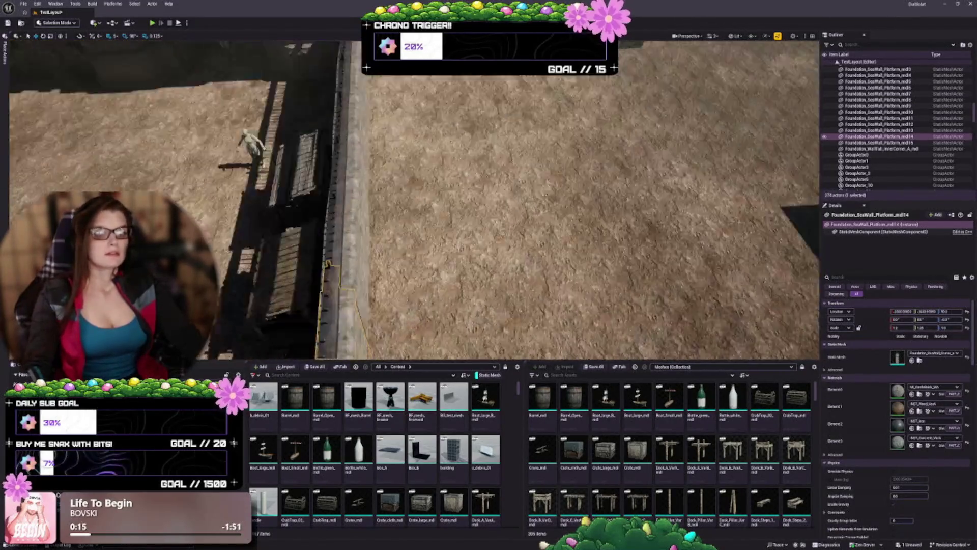
pyautogui.moveTo(374, 209); pyautogui.dragTo(377, 226)
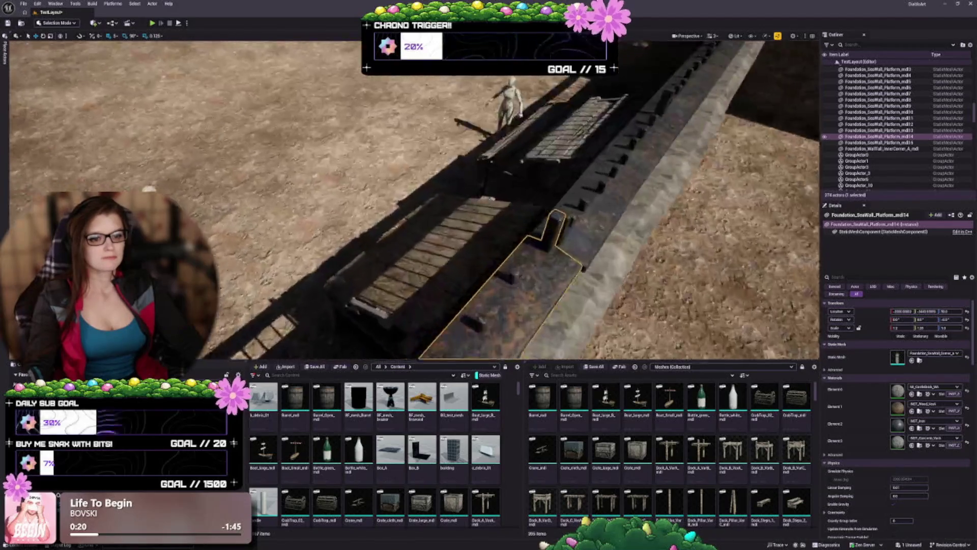
pyautogui.moveTo(376, 226); pyautogui.dragTo(379, 285)
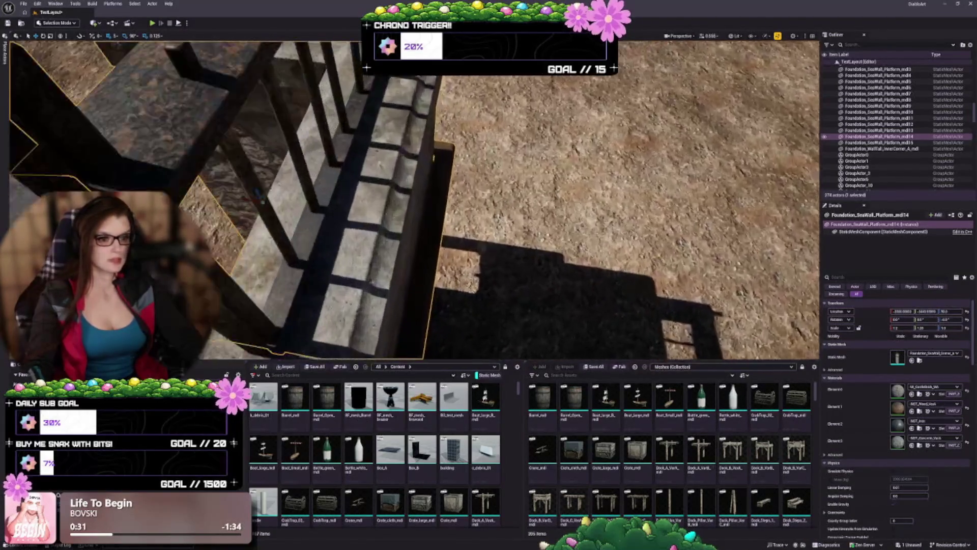
pyautogui.press('Escape')
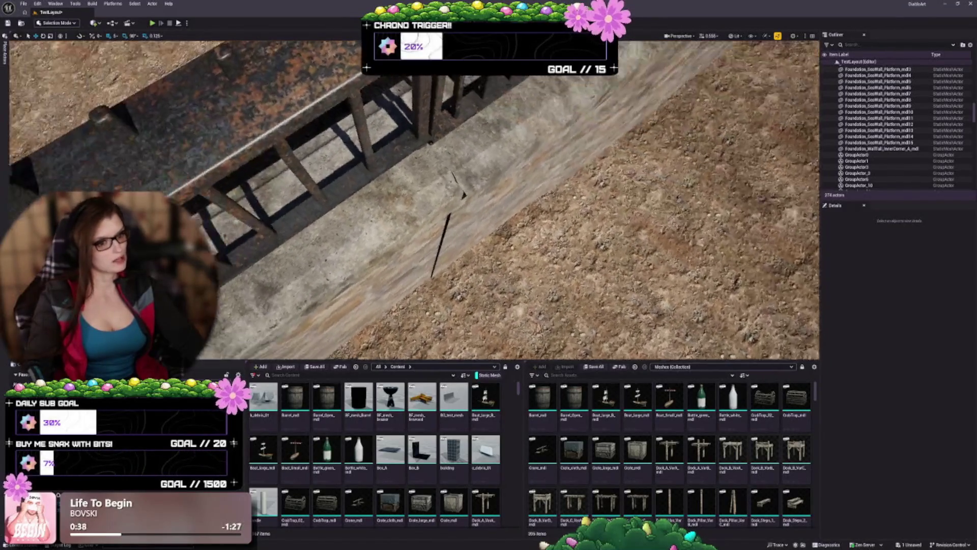
pyautogui.click(306, 229)
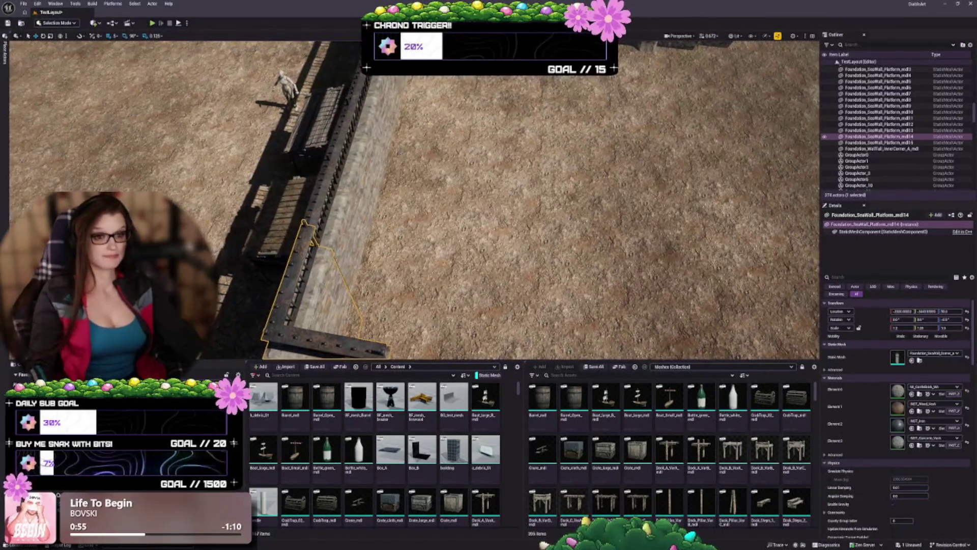
pyautogui.click(883, 142)
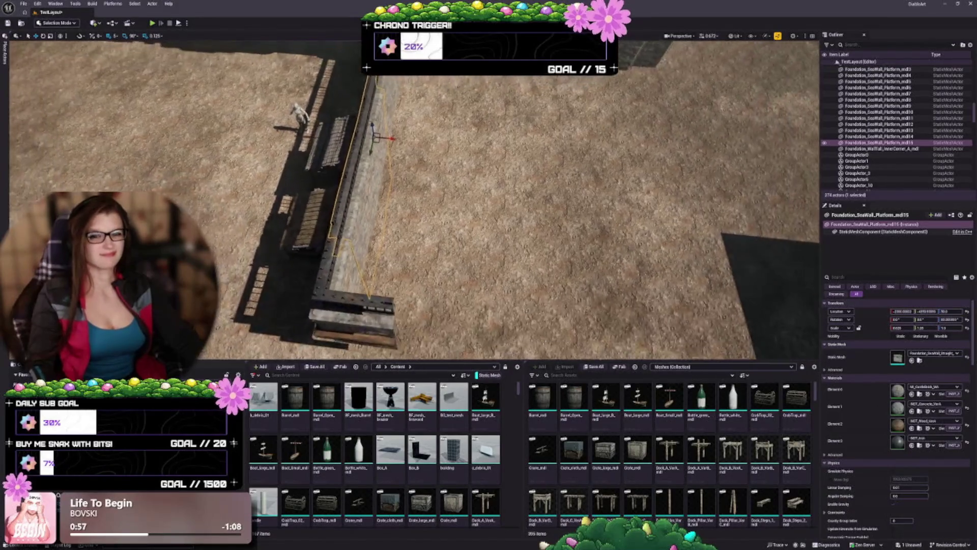
# Make a rotated copy of platform md15 as md16 and butt it against the wall end
pyautogui.press('e')
pyautogui.moveTo(365, 131); pyautogui.dragTo(356, 168)
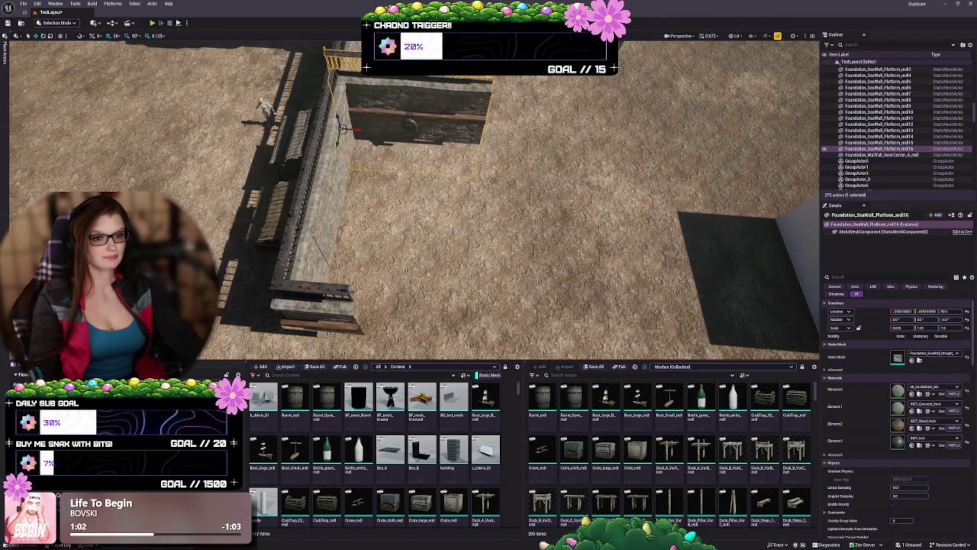
pyautogui.moveTo(343, 132)
pyautogui.mouseDown()
pyautogui.moveTo(442, 284)
pyautogui.moveTo(387, 336)
pyautogui.moveTo(377, 333)
pyautogui.mouseUp()
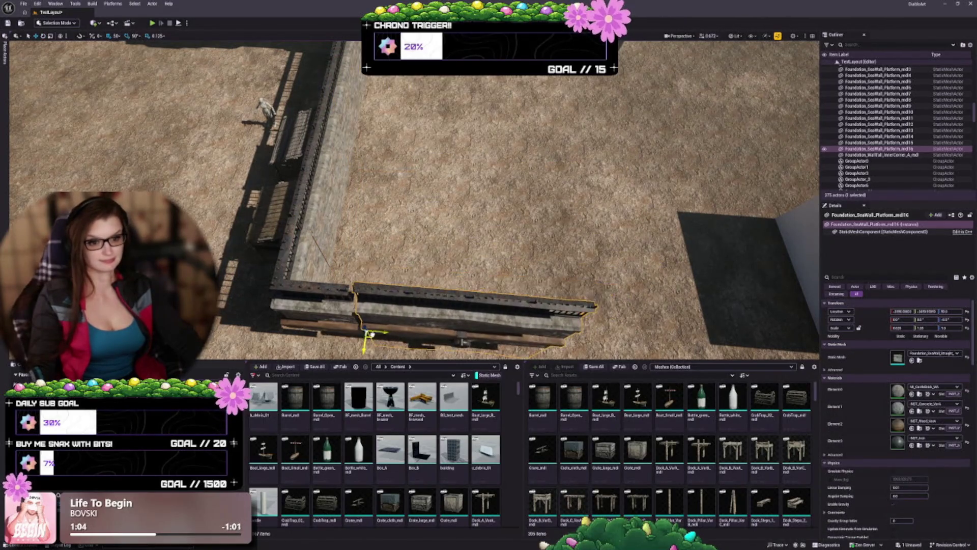
pyautogui.press('f')
pyautogui.scroll(6, 458, 229)
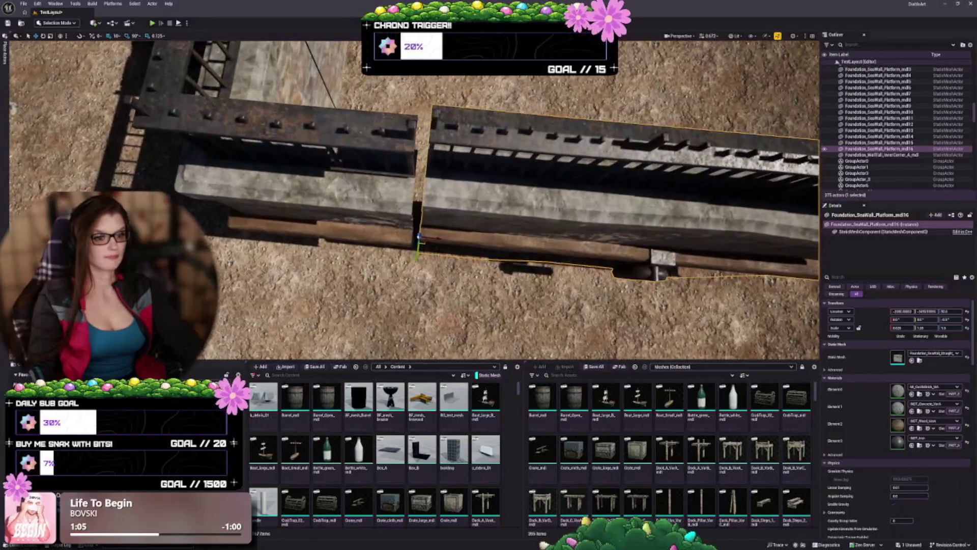
pyautogui.moveTo(435, 239); pyautogui.dragTo(413, 261)
# Pull back to an oblique overhead view of the fenced wall and stone steps
pyautogui.press('Escape')
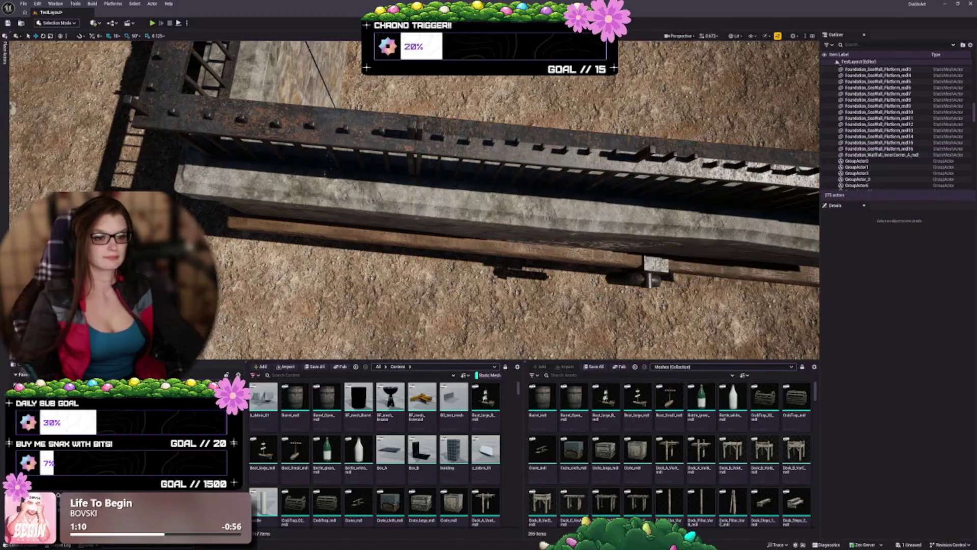
pyautogui.press('s')
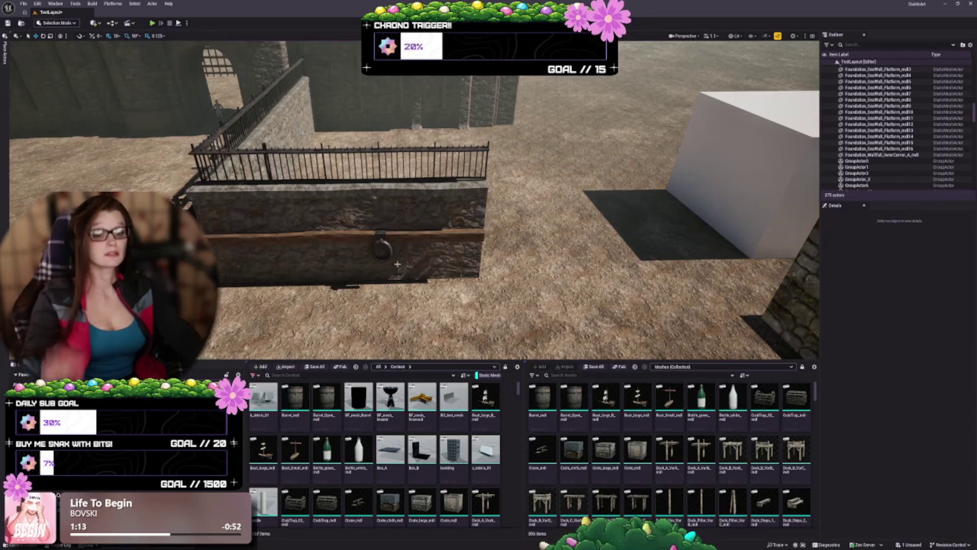
pyautogui.moveTo(397, 264); pyautogui.dragTo(397, 224)
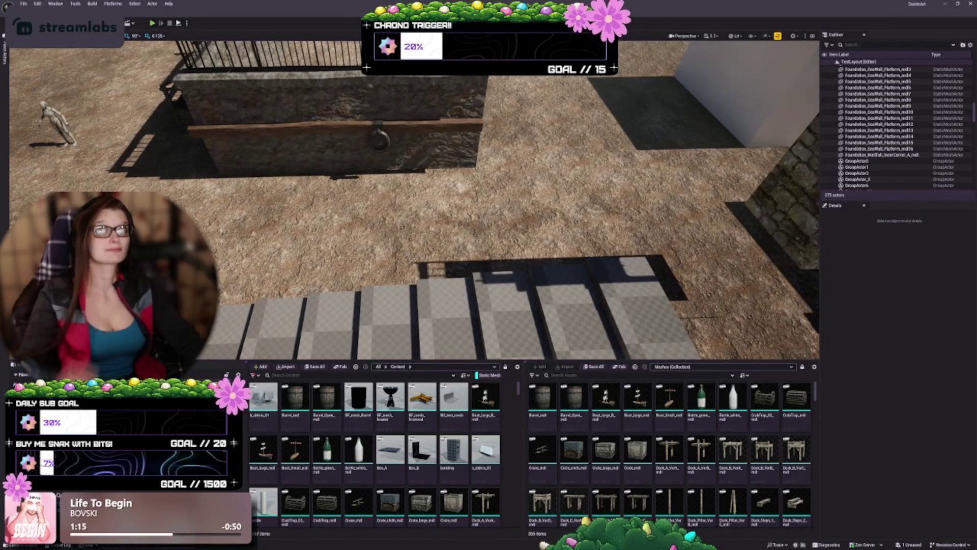
pyautogui.moveTo(787, 233); pyautogui.dragTo(786, 305)
pyautogui.moveTo(460, 125); pyautogui.dragTo(459, 121)
pyautogui.moveTo(523, 231); pyautogui.dragTo(523, 157)
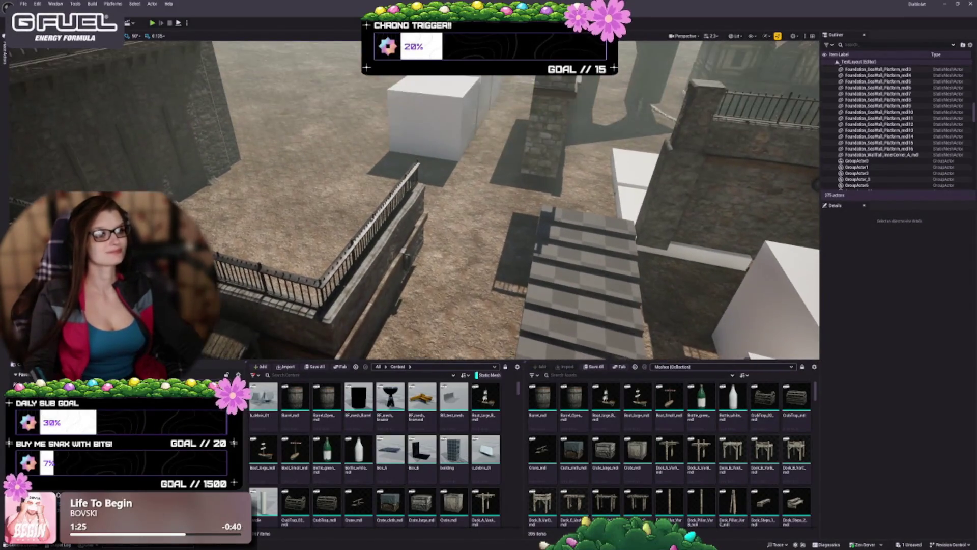
# Duplicate stone pillar md4 as md17 onto the fenced wall end, set slightly lower
pyautogui.click(644, 245)
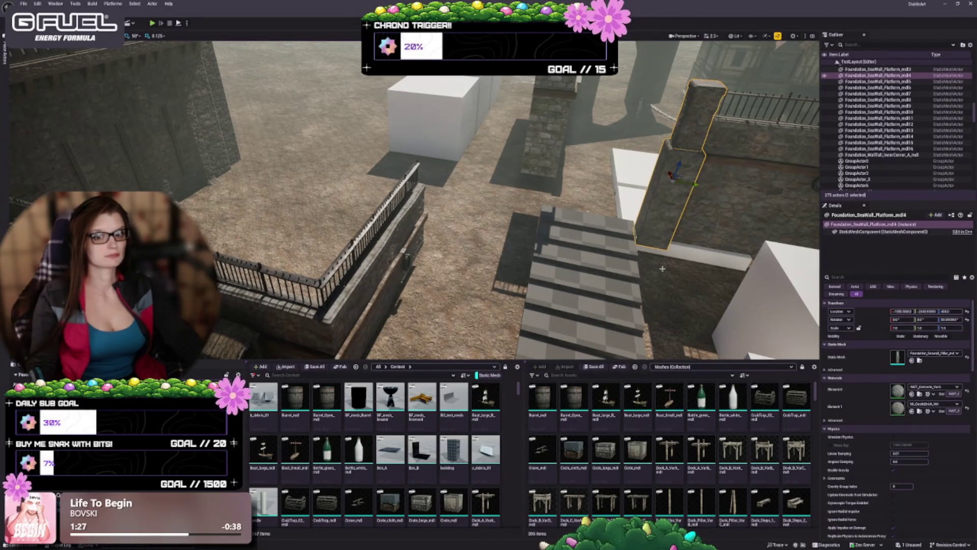
pyautogui.moveTo(678, 179)
pyautogui.mouseDown()
pyautogui.moveTo(413, 252)
pyautogui.moveTo(308, 252)
pyautogui.mouseUp()
pyautogui.press('f')
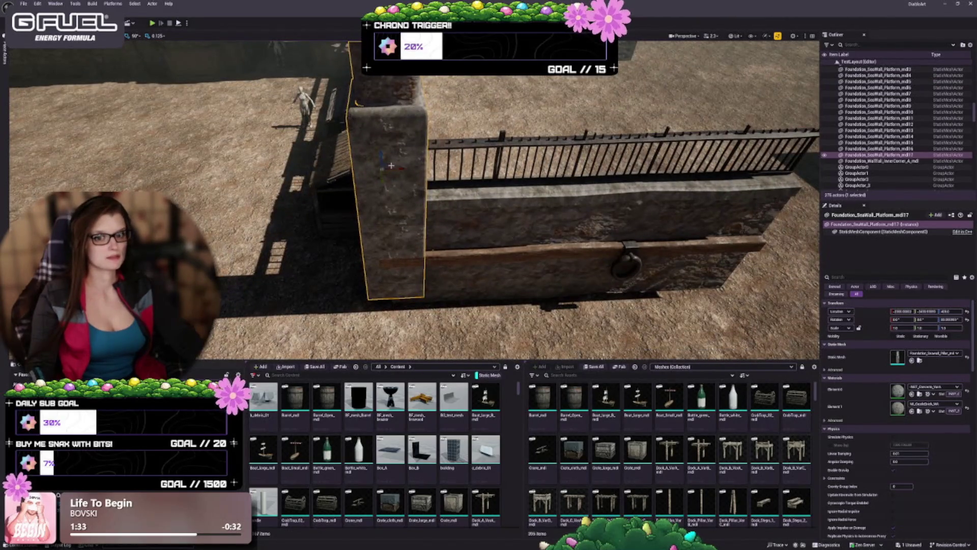
pyautogui.moveTo(391, 165)
pyautogui.mouseDown()
pyautogui.moveTo(381, 178)
pyautogui.moveTo(357, 152)
pyautogui.moveTo(346, 162)
pyautogui.mouseUp()
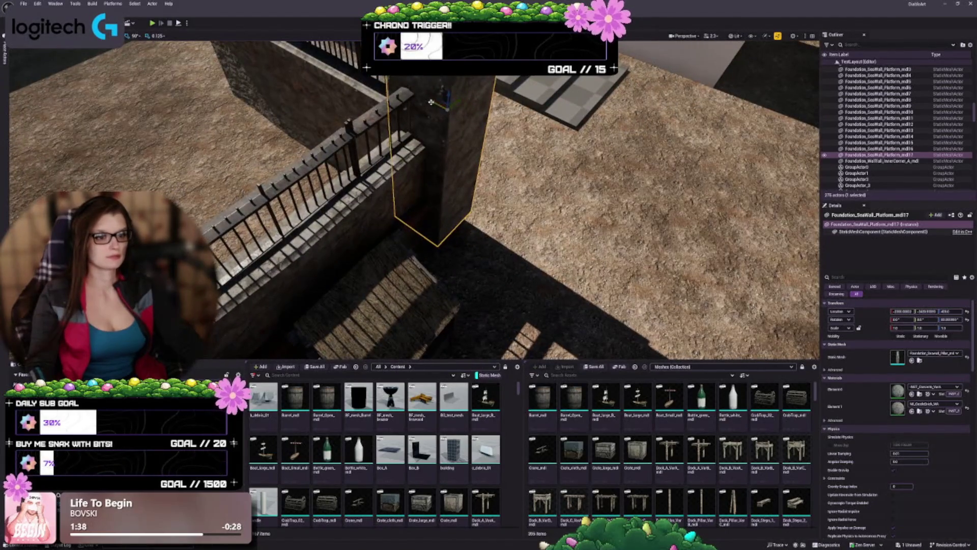
pyautogui.moveTo(431, 102); pyautogui.dragTo(458, 133)
pyautogui.moveTo(517, 184); pyautogui.dragTo(517, 183)
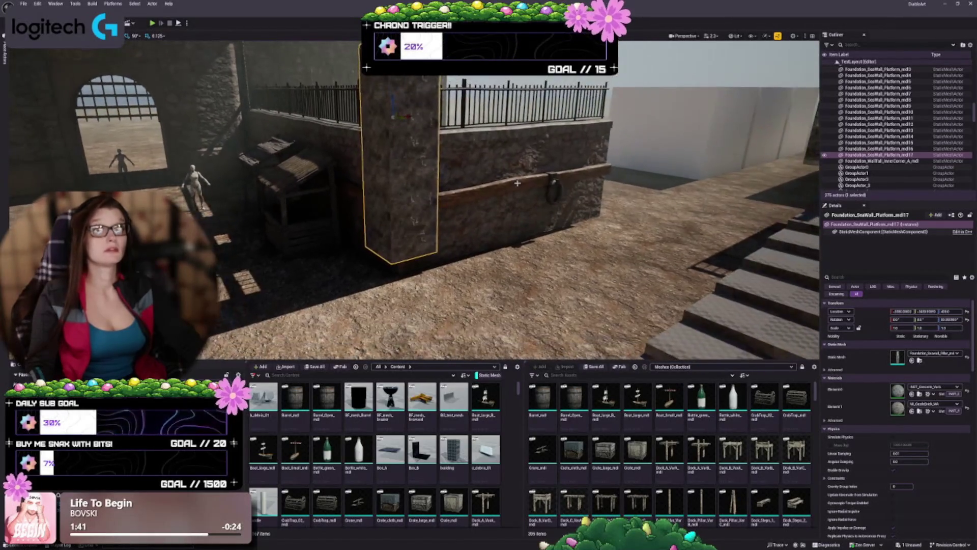